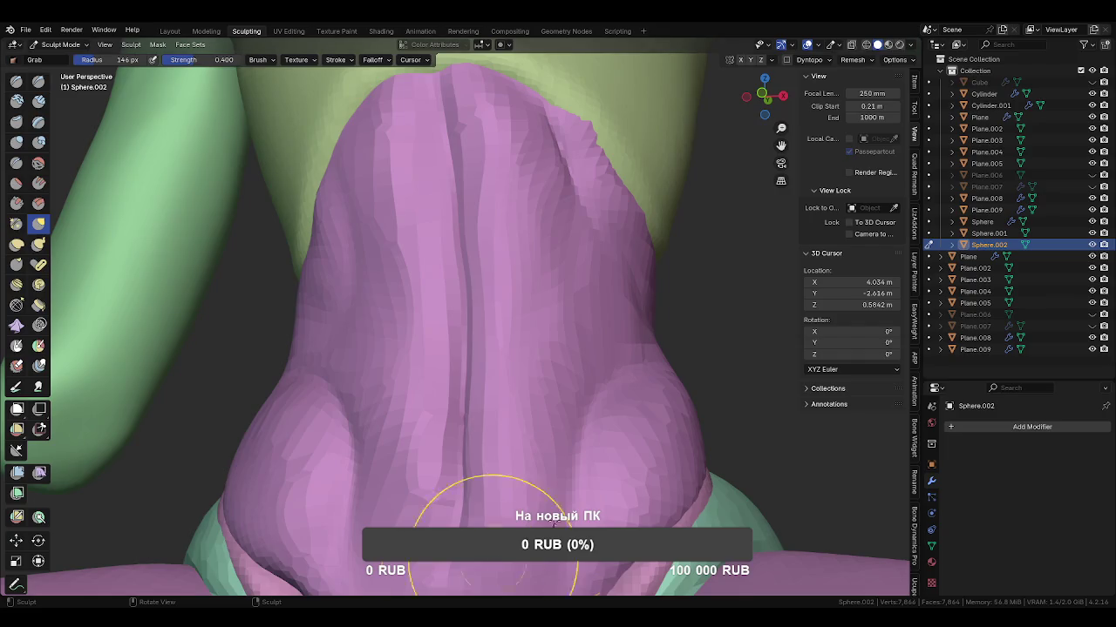
Orbit to the back of the waist and pull the pants' back edge upward with the Grab brush.
{"action": "scroll", "coordinate": [593, 441], "scroll_direction": "down", "scroll_amount": 2}
{"action": "scroll", "coordinate": [593, 442], "scroll_direction": "down", "scroll_amount": 2}
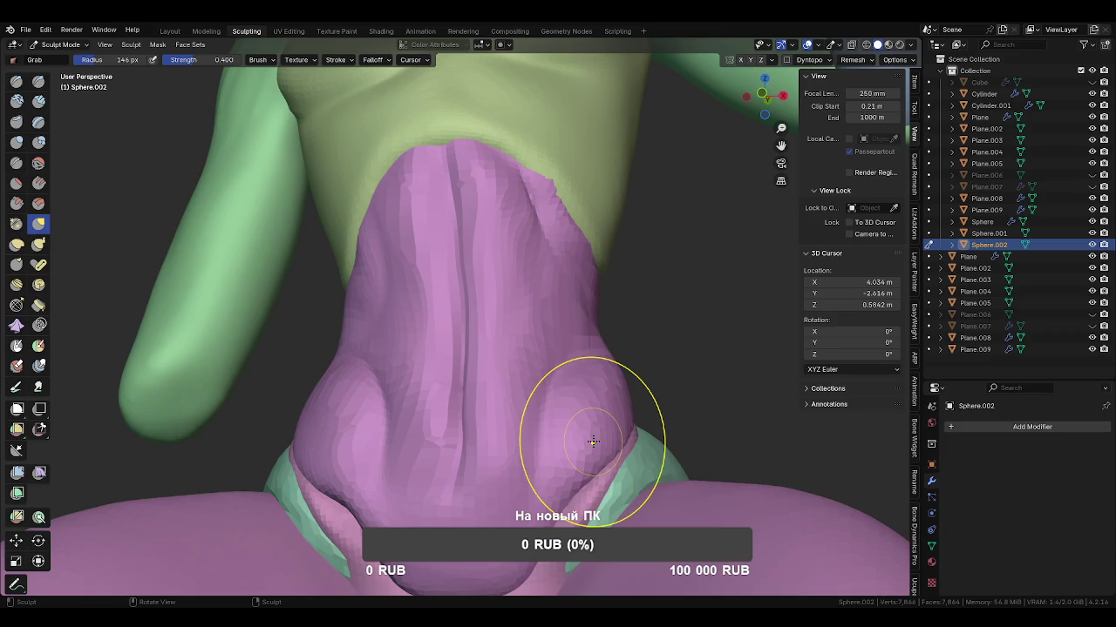
{"action": "middle_click_drag", "start_coordinate": [567, 224], "coordinate": [498, 279]}
{"action": "middle_click_drag", "start_coordinate": [587, 288], "coordinate": [511, 336]}
{"action": "mouse_move", "coordinate": [548, 287]}
{"action": "middle_mouse_down"}
{"action": "mouse_move", "coordinate": [597, 274]}
{"action": "mouse_move", "coordinate": [523, 261]}
{"action": "mouse_move", "coordinate": [497, 294]}
{"action": "mouse_move", "coordinate": [430, 209]}
{"action": "middle_mouse_up"}
{"action": "key", "text": "f"}
{"action": "left_click", "coordinate": [429, 209]}
{"action": "left_click_drag", "start_coordinate": [410, 223], "coordinate": [406, 201]}
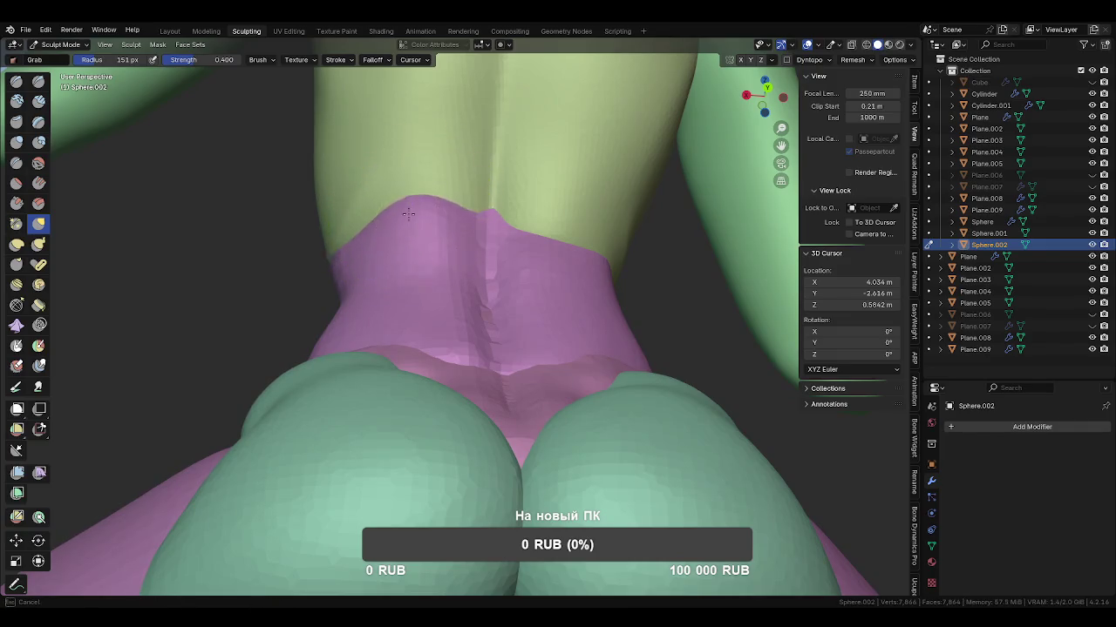
Reshape the pants around the waist from several angles, adjusting the Grab brush size.
{"action": "middle_click_drag", "start_coordinate": [408, 213], "coordinate": [498, 337]}
{"action": "key", "text": "f"}
{"action": "left_click", "coordinate": [553, 373]}
{"action": "middle_click_drag", "start_coordinate": [552, 374], "coordinate": [550, 262]}
{"action": "key", "text": "f"}
{"action": "left_click", "coordinate": [530, 323]}
{"action": "middle_click_drag", "start_coordinate": [530, 323], "coordinate": [479, 336]}
{"action": "left_click_drag", "start_coordinate": [557, 281], "coordinate": [523, 361]}
{"action": "key", "text": "f"}
{"action": "left_click", "coordinate": [436, 380]}
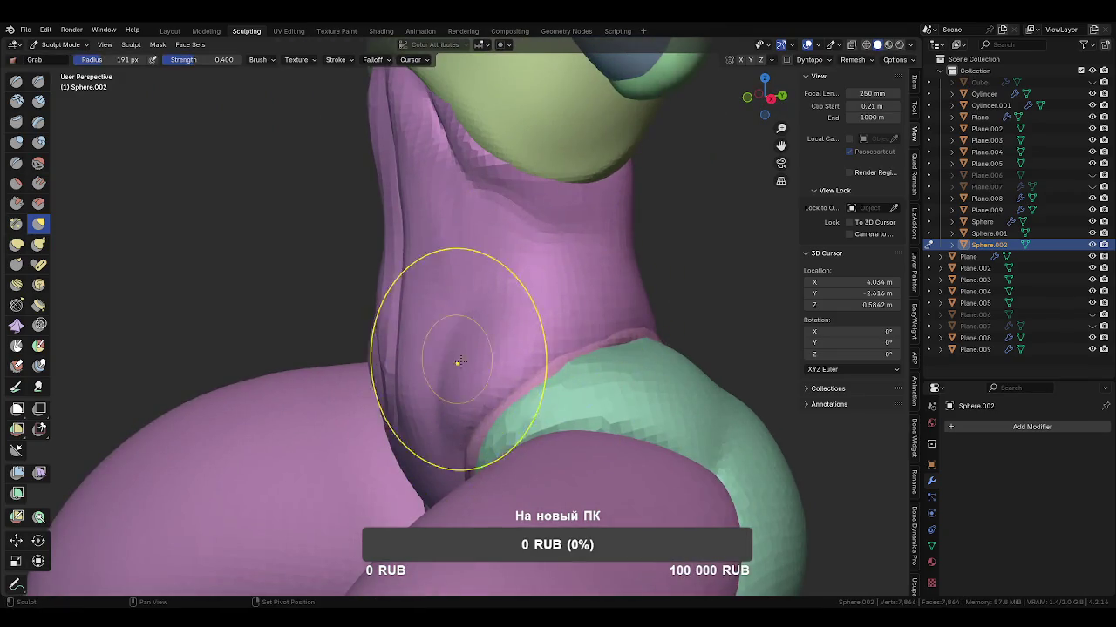
Inspect the lower front and side-back of the pants while resizing the Grab brush.
{"action": "middle_click_drag", "start_coordinate": [460, 362], "coordinate": [610, 346]}
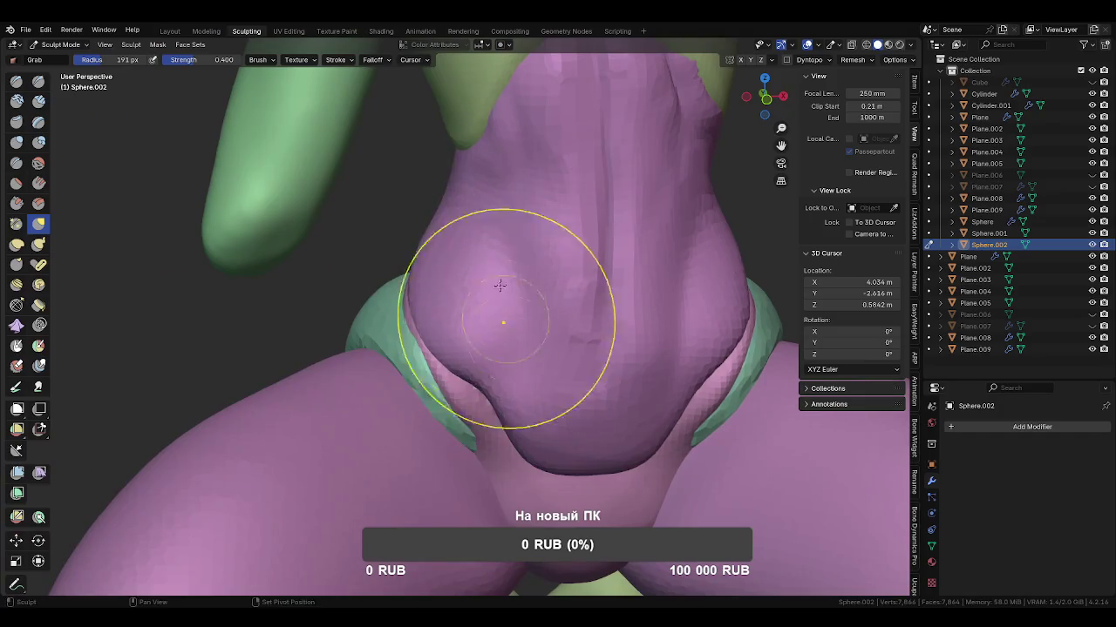
{"action": "middle_click_drag", "start_coordinate": [462, 322], "coordinate": [477, 416]}
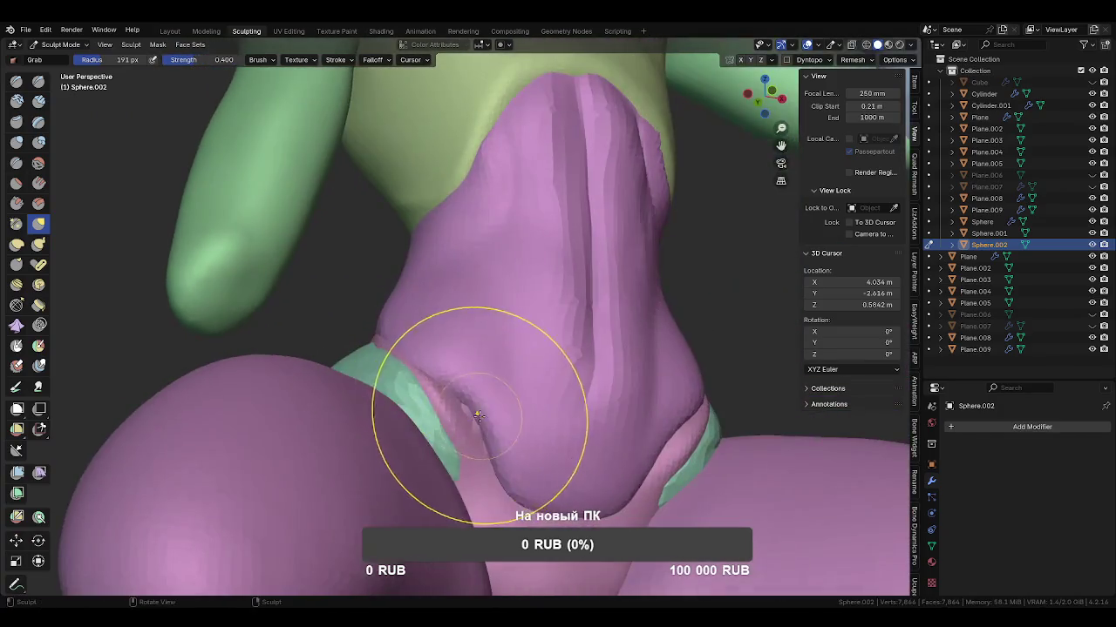
{"action": "mouse_move", "coordinate": [494, 467]}
{"action": "middle_mouse_down"}
{"action": "mouse_move", "coordinate": [505, 398]}
{"action": "mouse_move", "coordinate": [511, 423]}
{"action": "mouse_move", "coordinate": [579, 375]}
{"action": "mouse_move", "coordinate": [515, 436]}
{"action": "mouse_move", "coordinate": [569, 313]}
{"action": "middle_mouse_up"}
{"action": "key", "text": "f"}
{"action": "left_click", "coordinate": [575, 392]}
{"action": "key", "text": "f"}
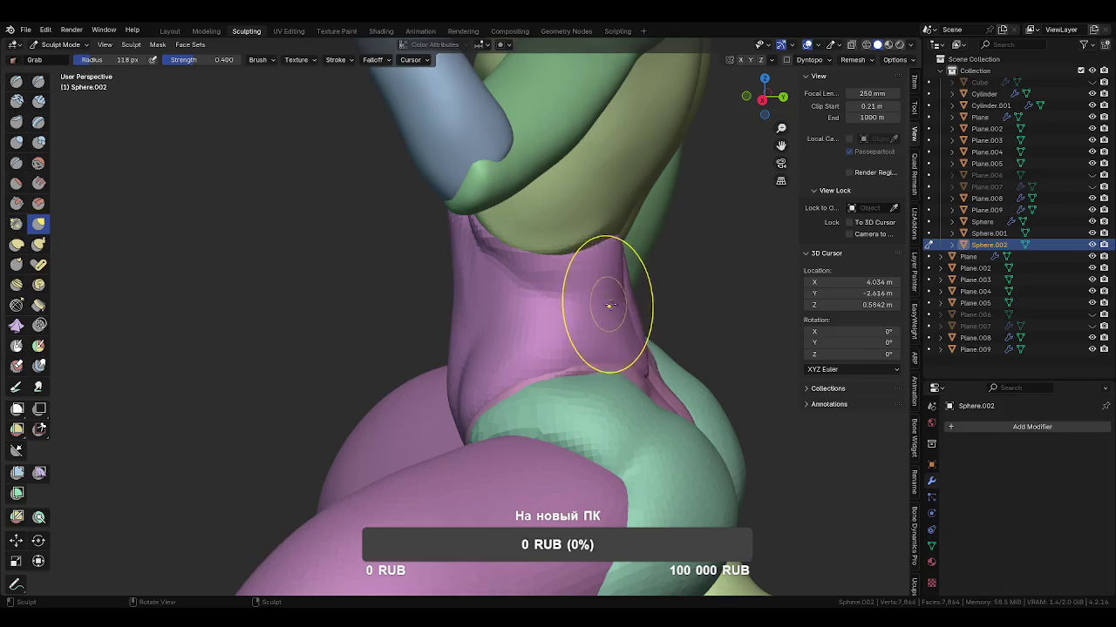
{"action": "left_click", "coordinate": [614, 308]}
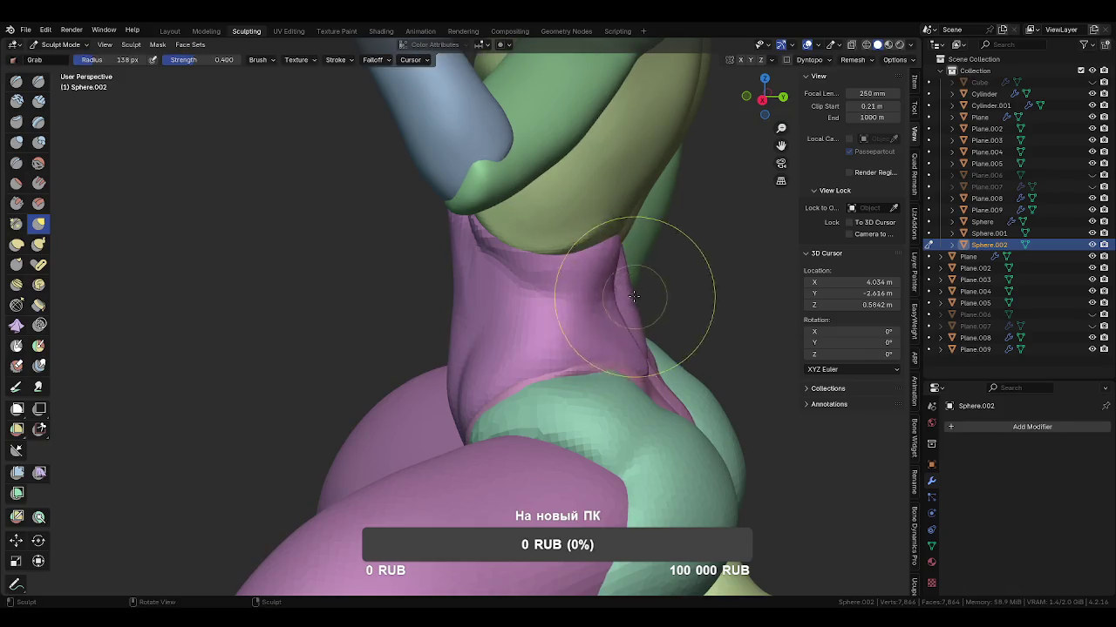
{"action": "mouse_move", "coordinate": [646, 328]}
{"action": "middle_mouse_down"}
{"action": "mouse_move", "coordinate": [460, 348]}
{"action": "mouse_move", "coordinate": [473, 312]}
{"action": "mouse_move", "coordinate": [506, 366]}
{"action": "mouse_move", "coordinate": [672, 348]}
{"action": "mouse_move", "coordinate": [535, 374]}
{"action": "mouse_move", "coordinate": [535, 427]}
{"action": "middle_mouse_up"}
{"action": "key", "text": "f"}
{"action": "left_click", "coordinate": [532, 373]}
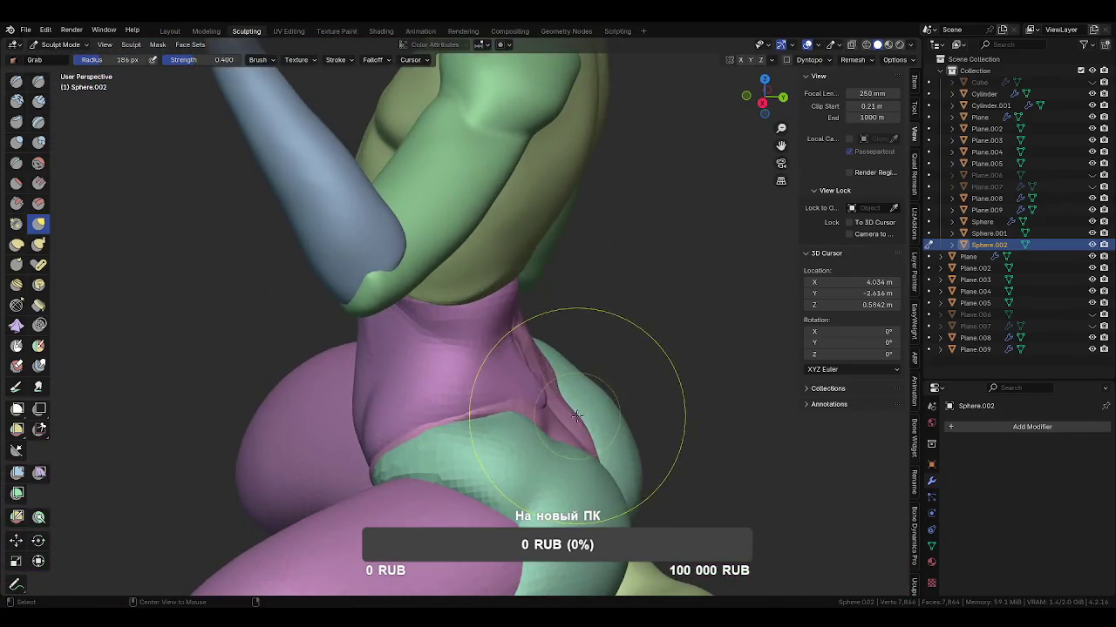
Pull the back side fold on Sphere.001, then shape folds into Sphere.002's pink back.
{"action": "key", "text": "alt+q"}
{"action": "left_click_drag", "start_coordinate": [535, 418], "coordinate": [519, 359]}
{"action": "mouse_move", "coordinate": [522, 355]}
{"action": "middle_mouse_down"}
{"action": "mouse_move", "coordinate": [567, 323]}
{"action": "mouse_move", "coordinate": [555, 314]}
{"action": "middle_mouse_up"}
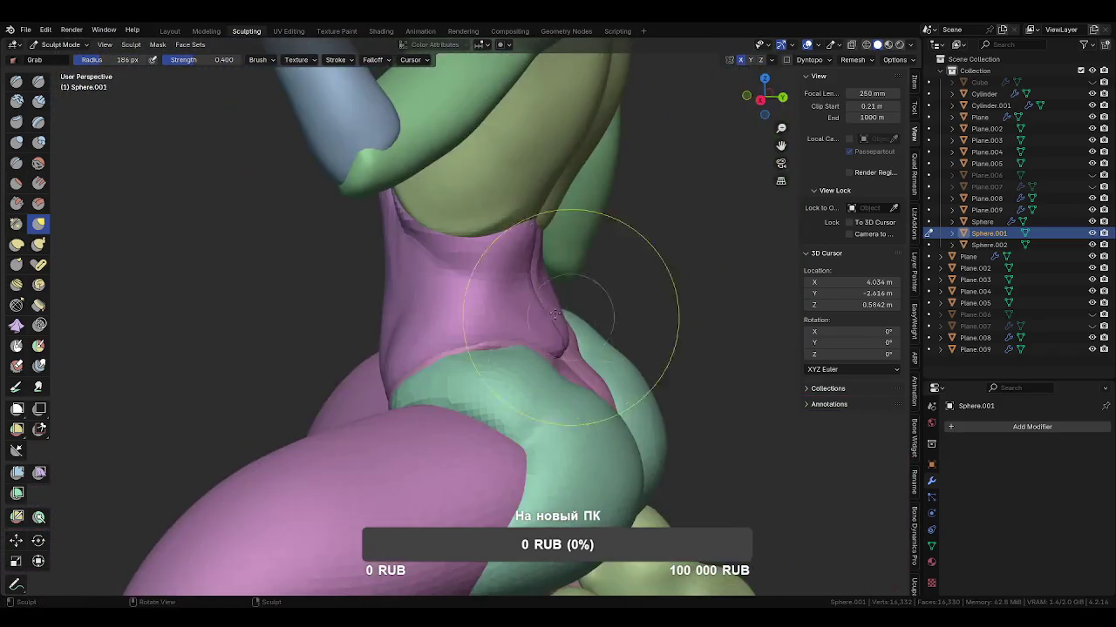
{"action": "key", "text": "alt+q"}
{"action": "left_click_drag", "start_coordinate": [560, 373], "coordinate": [545, 353]}
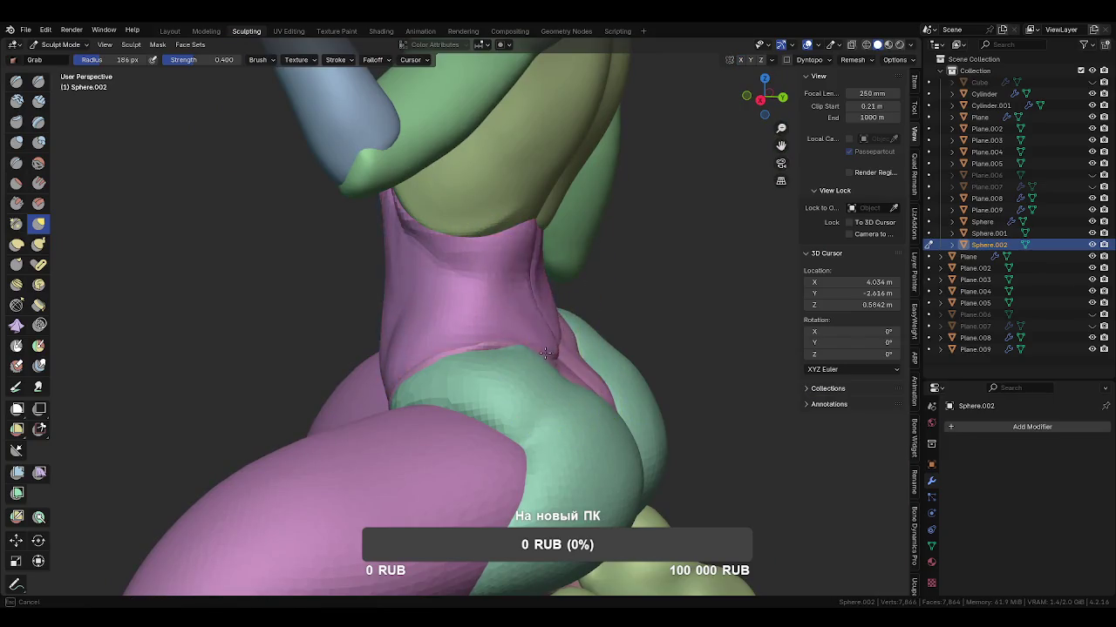
{"action": "middle_click_drag", "start_coordinate": [531, 352], "coordinate": [493, 378]}
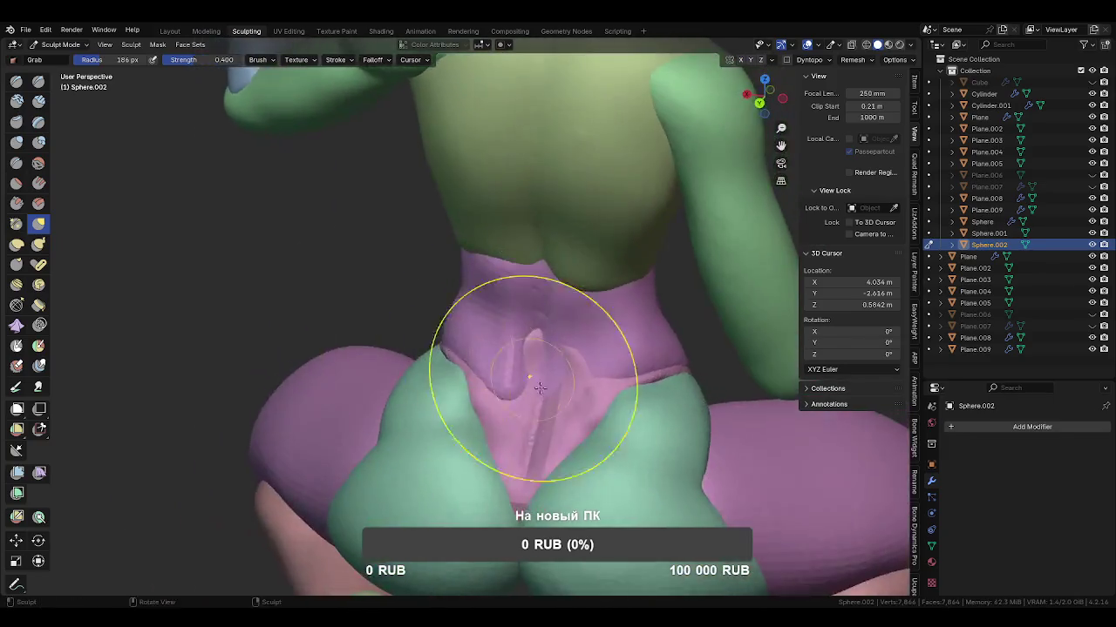
{"action": "mouse_move", "coordinate": [494, 378]}
{"action": "left_mouse_down"}
{"action": "mouse_move", "coordinate": [483, 379]}
{"action": "mouse_move", "coordinate": [488, 369]}
{"action": "left_mouse_up"}
{"action": "mouse_move", "coordinate": [488, 369]}
{"action": "middle_mouse_down"}
{"action": "mouse_move", "coordinate": [546, 369]}
{"action": "mouse_move", "coordinate": [573, 274]}
{"action": "middle_mouse_up"}
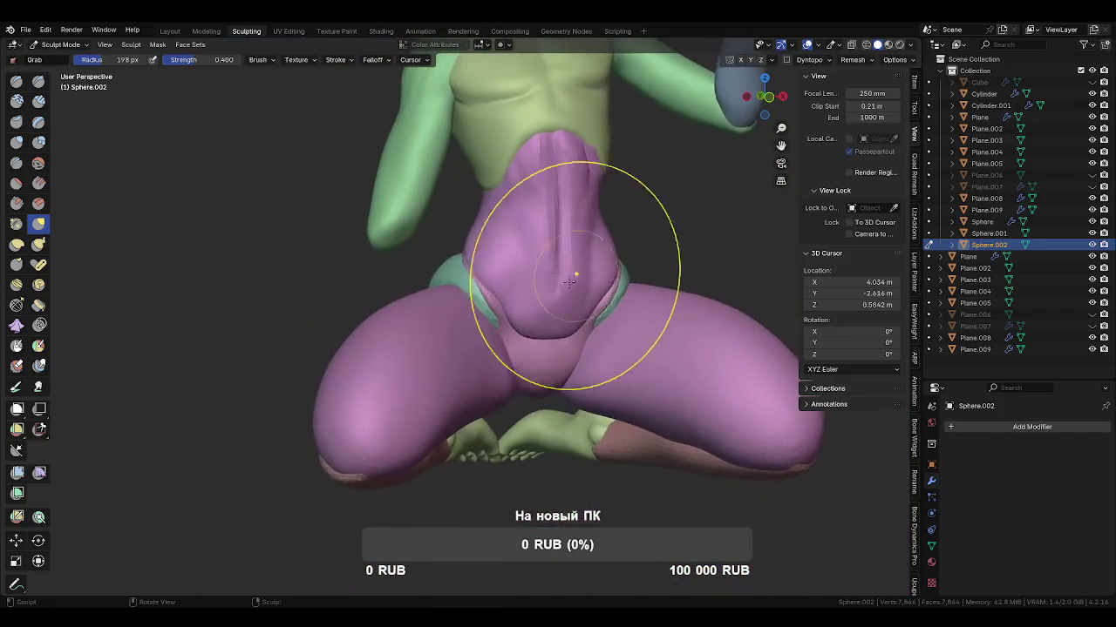
Pull the pants' front bulge lower, then raise and widen the top of the front panel.
{"action": "mouse_move", "coordinate": [573, 349]}
{"action": "middle_mouse_down"}
{"action": "mouse_move", "coordinate": [492, 307]}
{"action": "mouse_move", "coordinate": [523, 349]}
{"action": "middle_mouse_up"}
{"action": "key", "text": "f"}
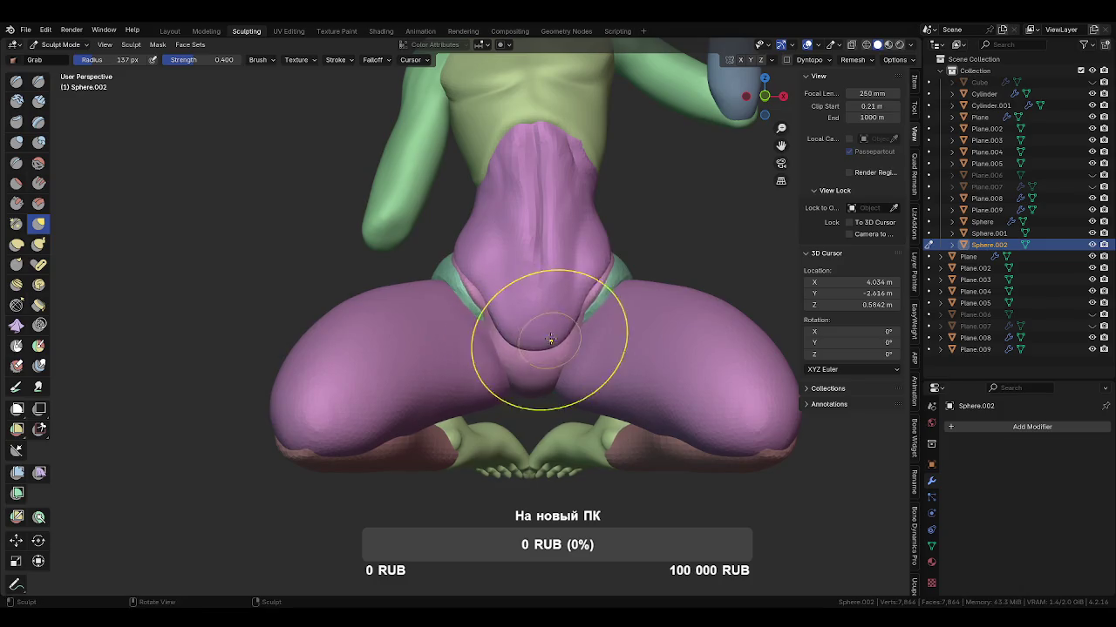
{"action": "left_click_drag", "start_coordinate": [550, 339], "coordinate": [567, 411]}
{"action": "middle_click_drag", "start_coordinate": [567, 410], "coordinate": [505, 405], "text": "ctrl"}
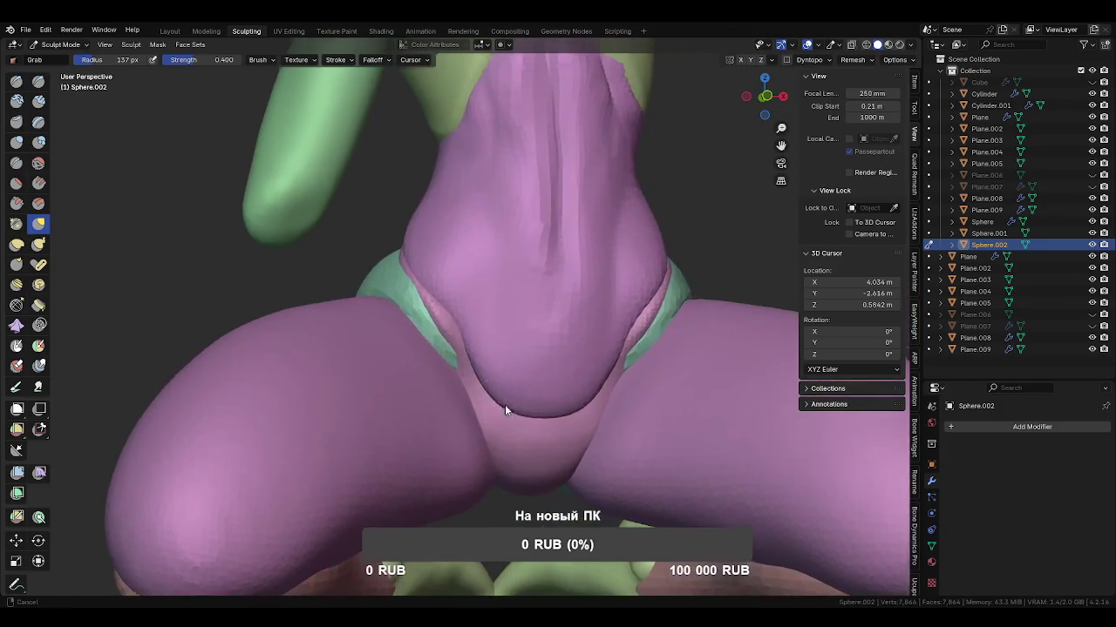
{"action": "mouse_move", "coordinate": [468, 329]}
{"action": "middle_mouse_down"}
{"action": "mouse_move", "coordinate": [503, 331]}
{"action": "mouse_move", "coordinate": [437, 349]}
{"action": "mouse_move", "coordinate": [528, 400]}
{"action": "mouse_move", "coordinate": [505, 291]}
{"action": "middle_mouse_up"}
{"action": "mouse_move", "coordinate": [506, 291]}
{"action": "left_mouse_down"}
{"action": "mouse_move", "coordinate": [473, 229]}
{"action": "mouse_move", "coordinate": [505, 193]}
{"action": "left_mouse_up"}
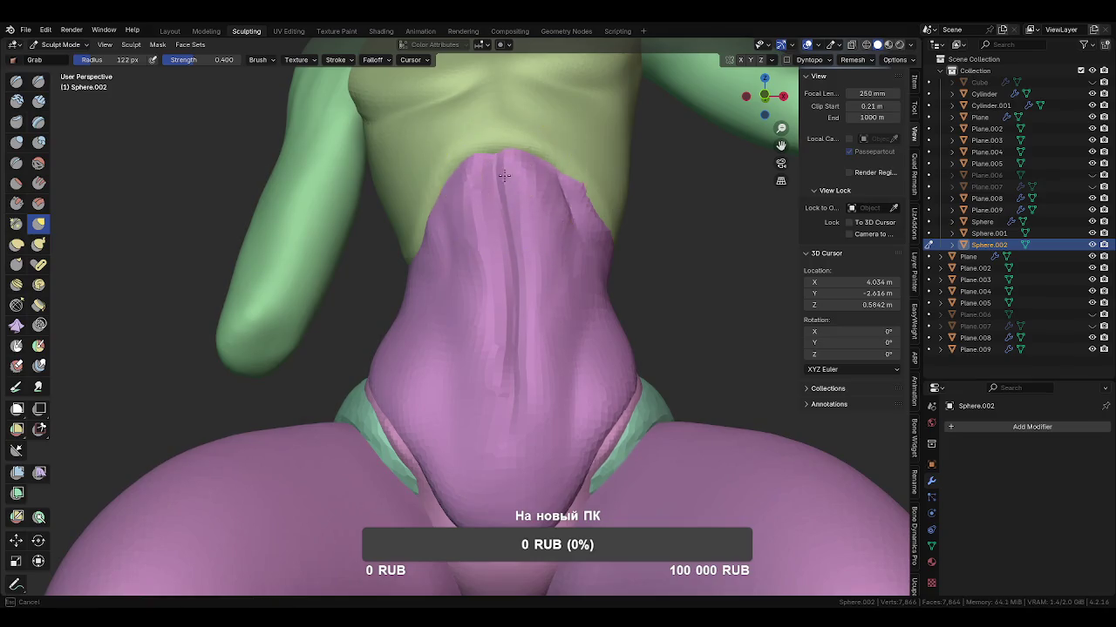
{"action": "left_click_drag", "start_coordinate": [491, 171], "coordinate": [502, 212]}
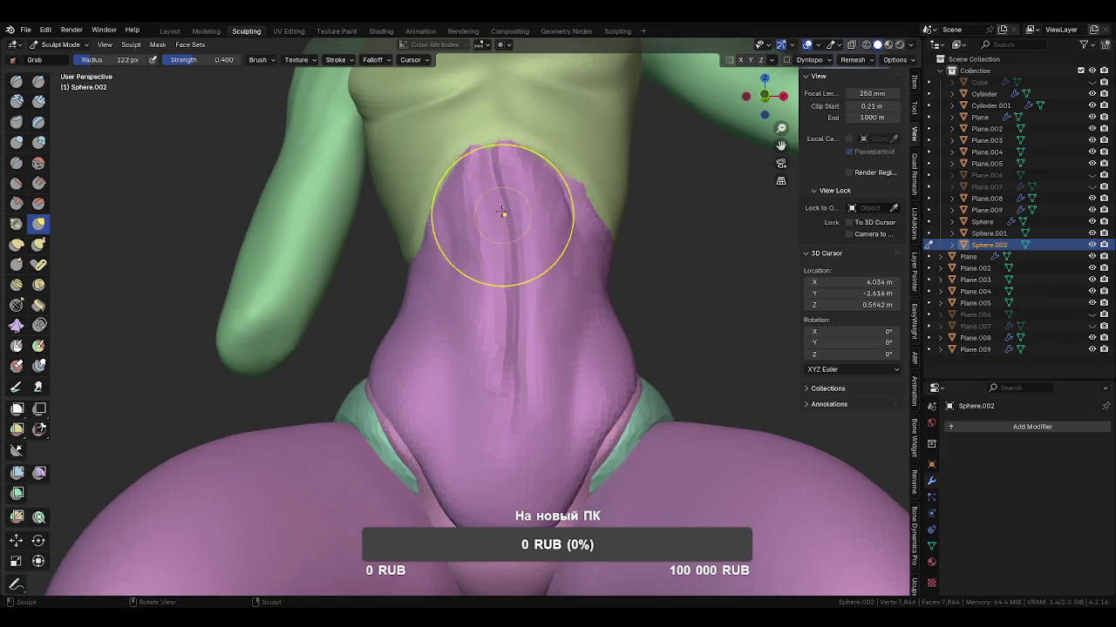
Orbit and zoom around the kneeling figure to check the hips from back and front.
{"action": "mouse_move", "coordinate": [508, 299]}
{"action": "middle_mouse_down"}
{"action": "mouse_move", "coordinate": [615, 355]}
{"action": "mouse_move", "coordinate": [540, 316]}
{"action": "mouse_move", "coordinate": [463, 369]}
{"action": "mouse_move", "coordinate": [534, 374]}
{"action": "middle_mouse_up"}
{"action": "scroll", "coordinate": [488, 392], "scroll_direction": "down", "scroll_amount": 5}
{"action": "mouse_move", "coordinate": [462, 361]}
{"action": "middle_mouse_down"}
{"action": "mouse_move", "coordinate": [374, 360]}
{"action": "mouse_move", "coordinate": [537, 275]}
{"action": "mouse_move", "coordinate": [515, 375]}
{"action": "middle_mouse_up"}
{"action": "scroll", "coordinate": [514, 374], "scroll_direction": "up", "scroll_amount": 2}
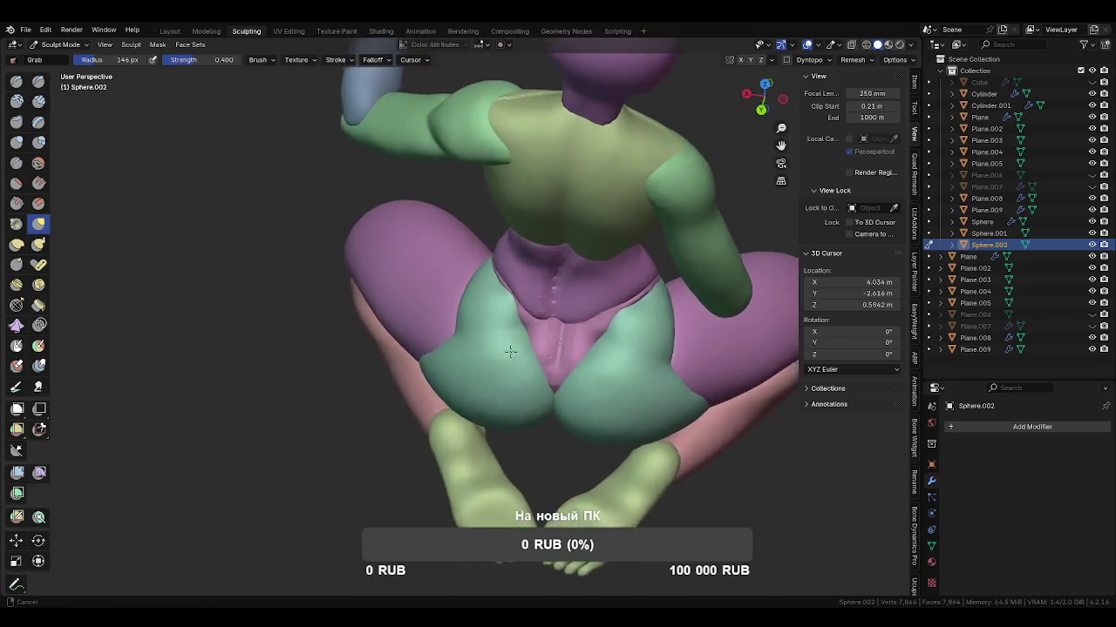
{"action": "scroll", "coordinate": [514, 392], "scroll_direction": "up", "scroll_amount": 2}
{"action": "mouse_move", "coordinate": [514, 436]}
{"action": "middle_mouse_down"}
{"action": "mouse_move", "coordinate": [576, 404]}
{"action": "mouse_move", "coordinate": [636, 424]}
{"action": "mouse_move", "coordinate": [667, 307]}
{"action": "mouse_move", "coordinate": [552, 261]}
{"action": "mouse_move", "coordinate": [644, 348]}
{"action": "middle_mouse_up"}
{"action": "scroll", "coordinate": [635, 423], "scroll_direction": "down", "scroll_amount": 3}
Pull the green Sphere underlayer's edge against the inner thigh, then switch back to Sphere.002.
{"action": "scroll", "coordinate": [644, 348], "scroll_direction": "up", "scroll_amount": 3}
{"action": "scroll", "coordinate": [540, 279], "scroll_direction": "down", "scroll_amount": 2}
{"action": "key", "text": "alt+q"}
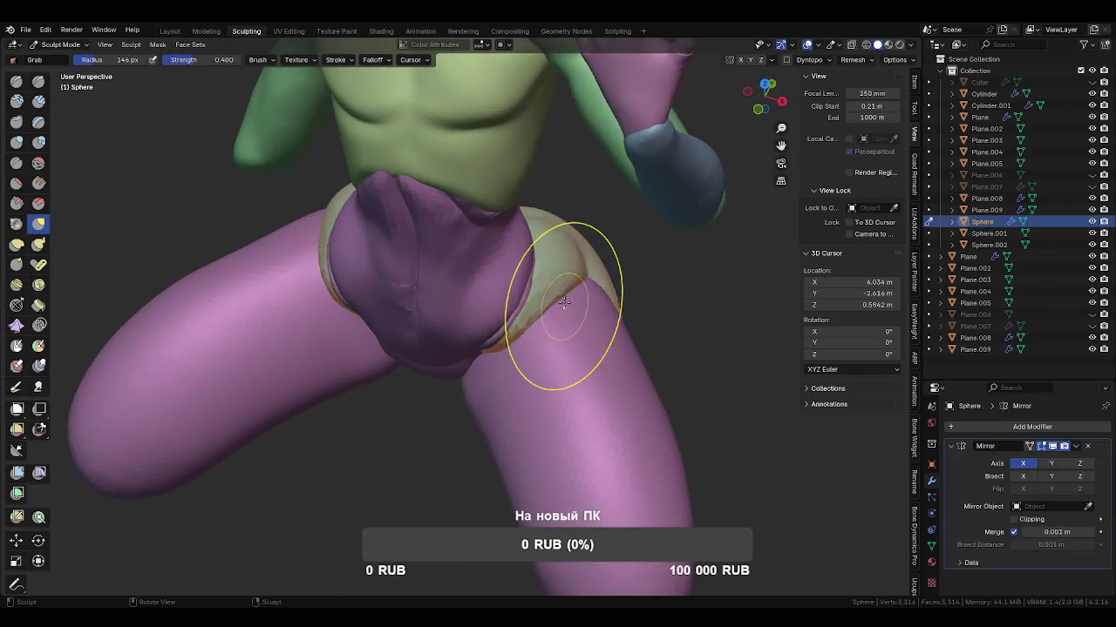
{"action": "scroll", "coordinate": [572, 349], "scroll_direction": "up", "scroll_amount": 3}
{"action": "mouse_move", "coordinate": [598, 325]}
{"action": "left_mouse_down"}
{"action": "mouse_move", "coordinate": [597, 353]}
{"action": "mouse_move", "coordinate": [623, 275]}
{"action": "left_mouse_up"}
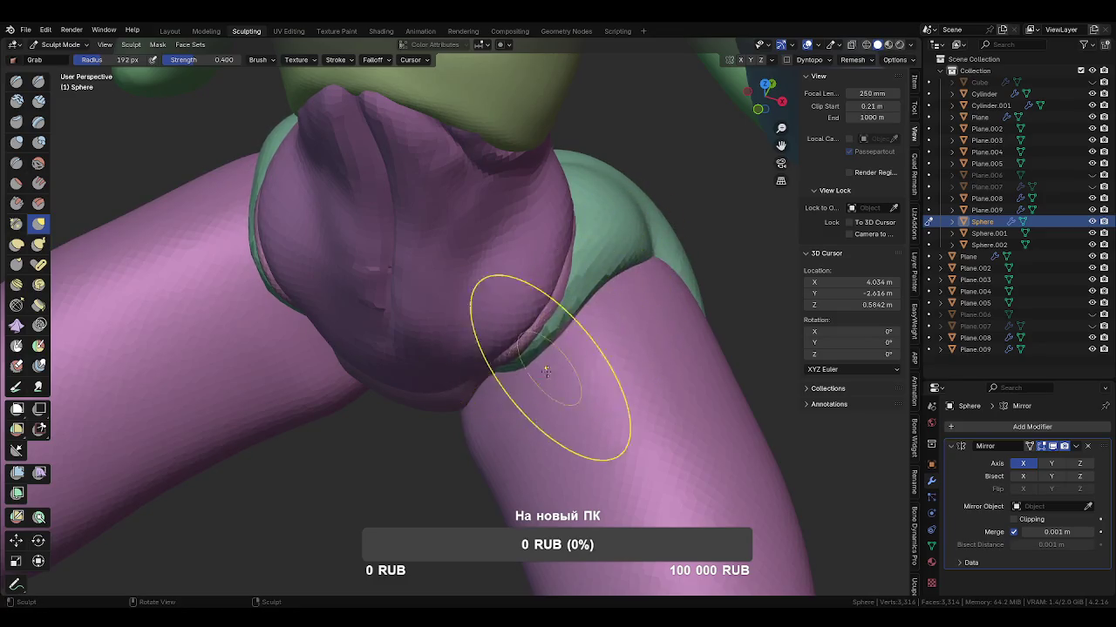
{"action": "scroll", "coordinate": [562, 410], "scroll_direction": "down", "scroll_amount": 2}
{"action": "scroll", "coordinate": [575, 350], "scroll_direction": "down", "scroll_amount": 2}
{"action": "middle_click_drag", "start_coordinate": [574, 350], "coordinate": [593, 324]}
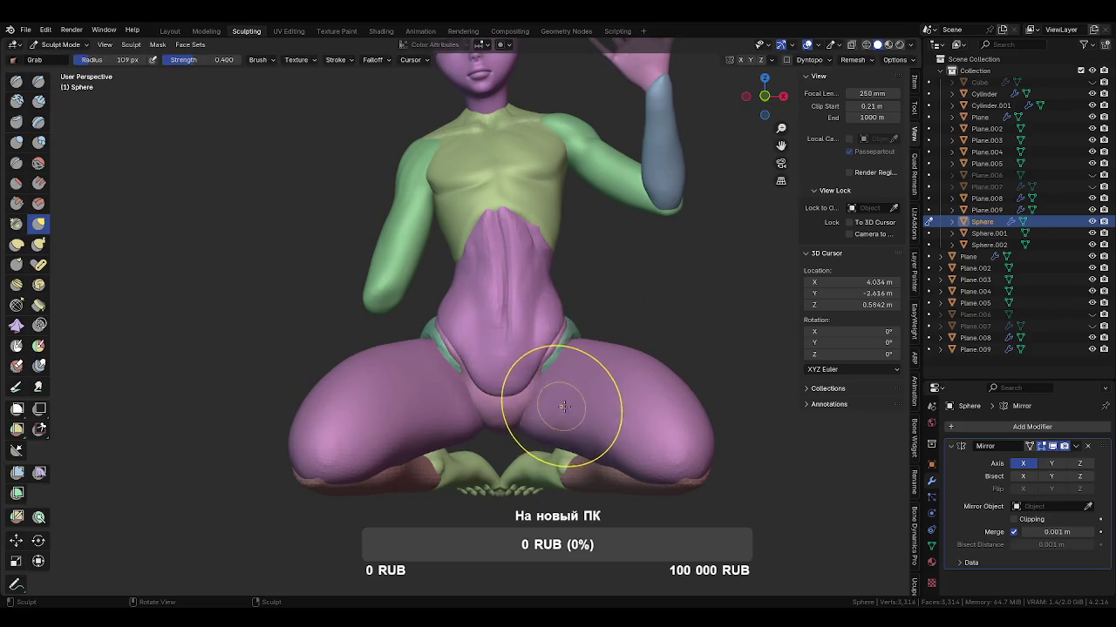
{"action": "mouse_move", "coordinate": [554, 341]}
{"action": "middle_mouse_down", "text": "ctrl"}
{"action": "mouse_move", "coordinate": [540, 423]}
{"action": "mouse_move", "coordinate": [602, 440]}
{"action": "mouse_move", "coordinate": [668, 392]}
{"action": "mouse_move", "coordinate": [498, 411]}
{"action": "mouse_move", "coordinate": [554, 425]}
{"action": "mouse_move", "coordinate": [505, 407]}
{"action": "mouse_move", "coordinate": [494, 343]}
{"action": "middle_mouse_up", "text": "ctrl"}
{"action": "key", "text": "alt+q"}
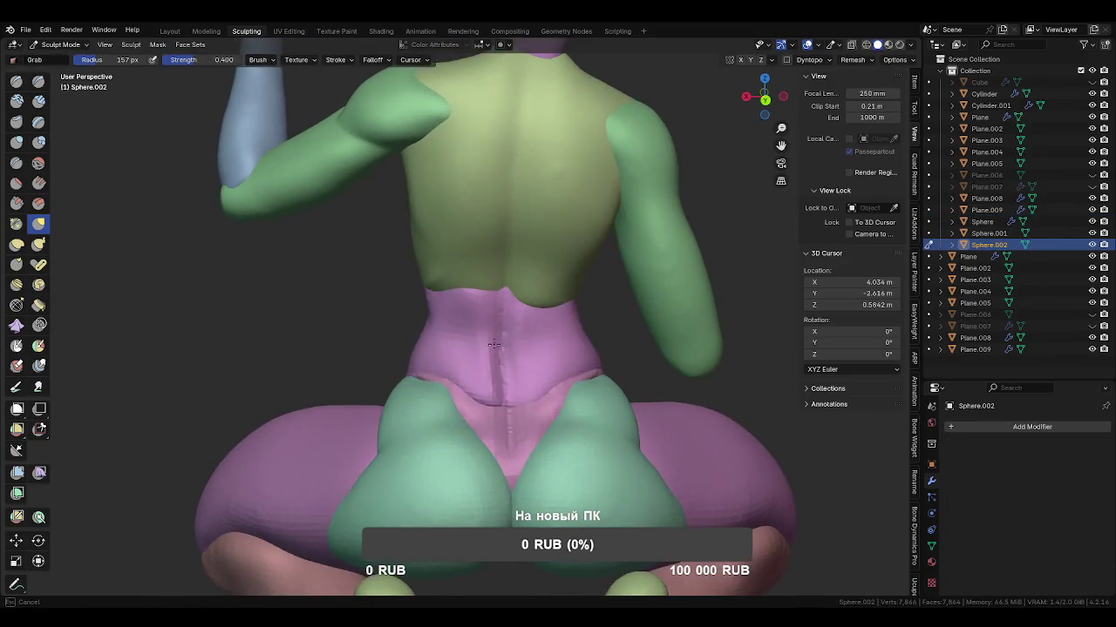
Grab-reshape Sphere.002's back waist crease, then shrink the brush and switch brushes for building up surface.
{"action": "mouse_move", "coordinate": [496, 348]}
{"action": "left_mouse_down"}
{"action": "mouse_move", "coordinate": [498, 312]}
{"action": "mouse_move", "coordinate": [497, 392]}
{"action": "left_mouse_up"}
{"action": "mouse_move", "coordinate": [495, 392]}
{"action": "middle_mouse_down"}
{"action": "mouse_move", "coordinate": [526, 380]}
{"action": "mouse_move", "coordinate": [473, 460]}
{"action": "middle_mouse_up"}
{"action": "scroll", "coordinate": [527, 403], "scroll_direction": "up", "scroll_amount": 2}
{"action": "scroll", "coordinate": [527, 403], "scroll_direction": "up", "scroll_amount": 2}
{"action": "mouse_move", "coordinate": [527, 403]}
{"action": "middle_mouse_down"}
{"action": "mouse_move", "coordinate": [532, 413]}
{"action": "mouse_move", "coordinate": [537, 391]}
{"action": "middle_mouse_up"}
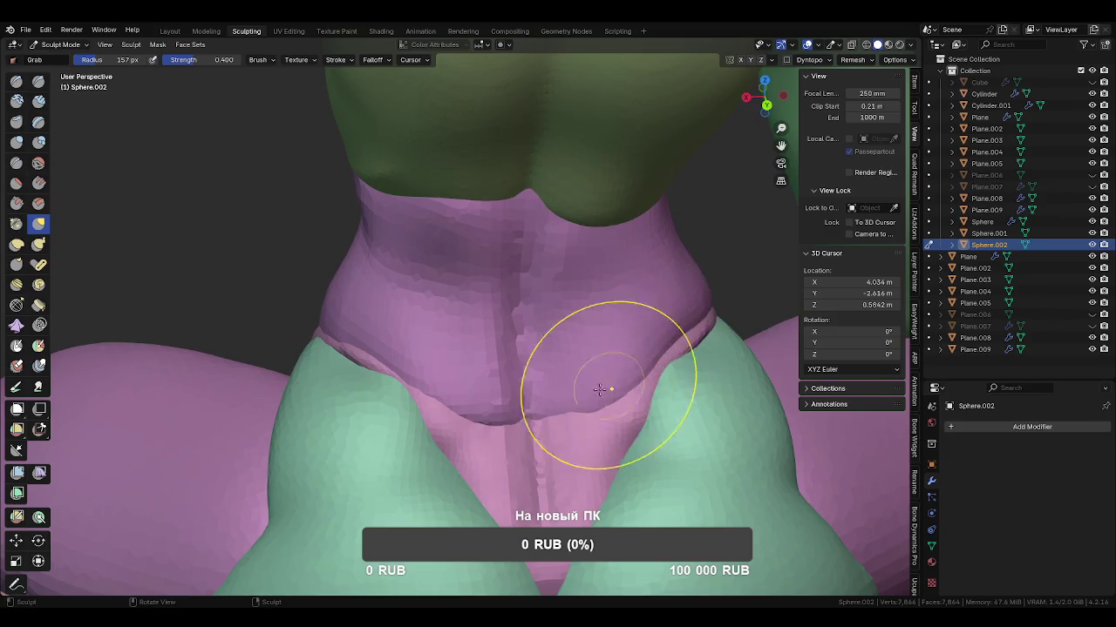
{"action": "mouse_move", "coordinate": [604, 422]}
{"action": "middle_mouse_down"}
{"action": "mouse_move", "coordinate": [542, 361]}
{"action": "mouse_move", "coordinate": [579, 357]}
{"action": "mouse_move", "coordinate": [553, 410]}
{"action": "mouse_move", "coordinate": [552, 386]}
{"action": "mouse_move", "coordinate": [595, 389]}
{"action": "mouse_move", "coordinate": [574, 416]}
{"action": "mouse_move", "coordinate": [590, 405]}
{"action": "middle_mouse_up"}
{"action": "key", "text": "f"}
{"action": "left_click", "coordinate": [528, 368]}
{"action": "key", "text": "shift+c"}
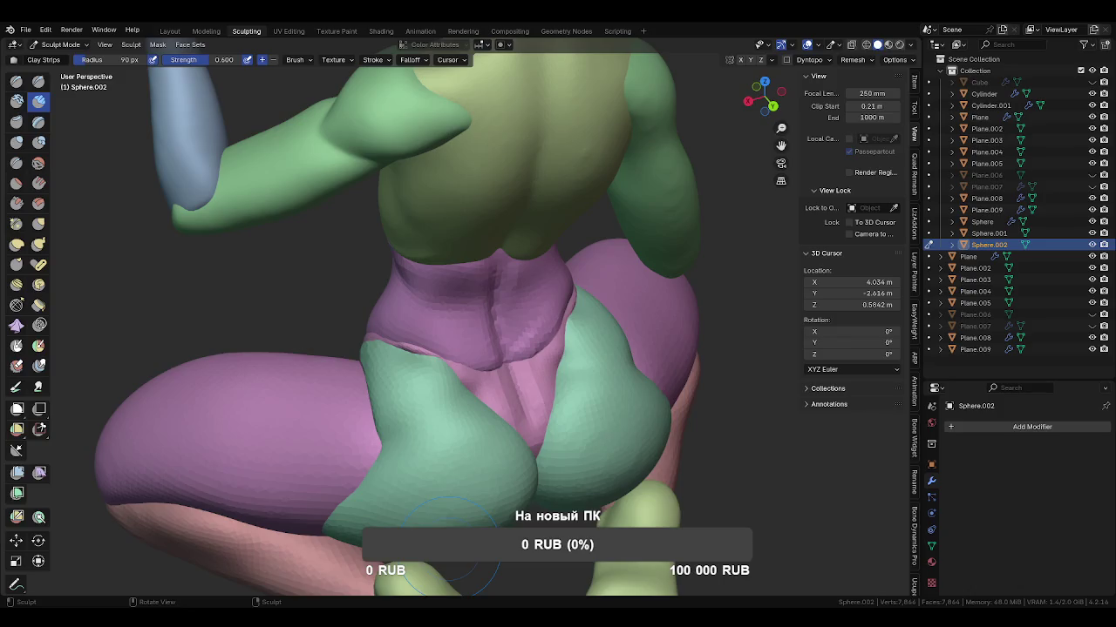
Switch to the Crease brush and orbit around the torso to inspect the pants.
{"action": "mouse_move", "coordinate": [553, 410]}
{"action": "middle_mouse_down"}
{"action": "mouse_move", "coordinate": [578, 331]}
{"action": "mouse_move", "coordinate": [601, 355]}
{"action": "mouse_move", "coordinate": [551, 397]}
{"action": "middle_mouse_up"}
{"action": "key", "text": "shift+c"}
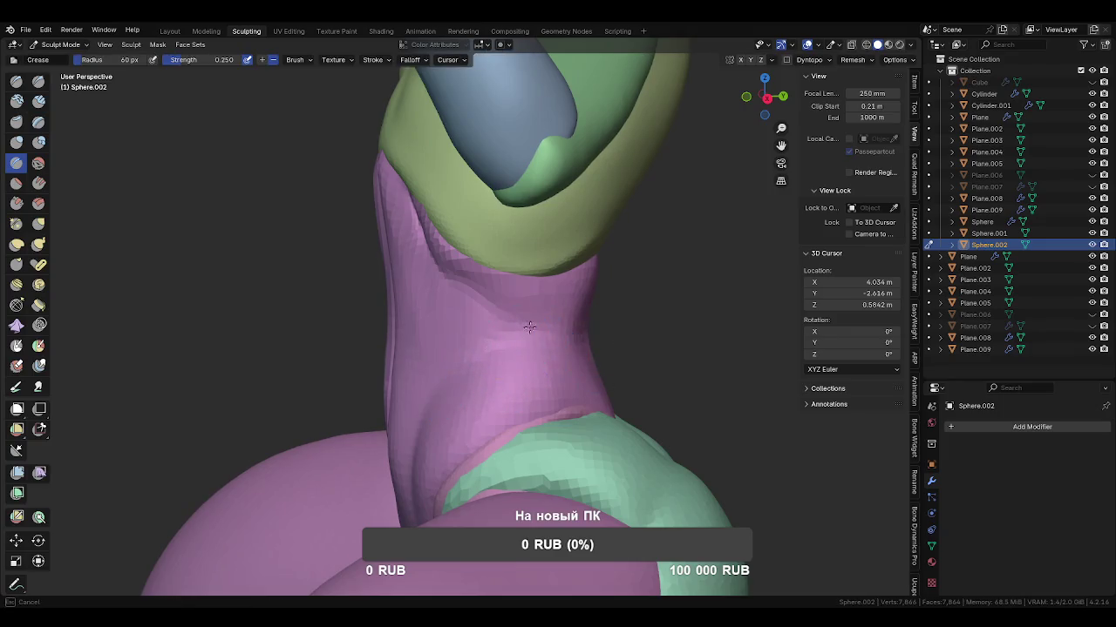
{"action": "mouse_move", "coordinate": [557, 335]}
{"action": "middle_mouse_down"}
{"action": "mouse_move", "coordinate": [610, 399]}
{"action": "mouse_move", "coordinate": [593, 355]}
{"action": "middle_mouse_up"}
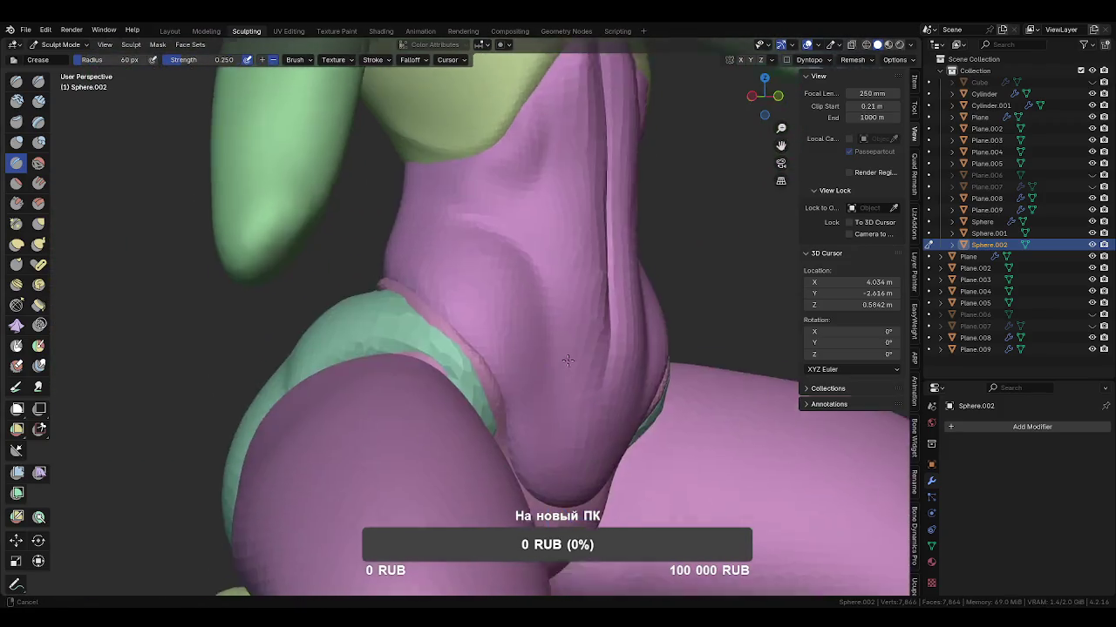
{"action": "mouse_move", "coordinate": [574, 499]}
{"action": "middle_mouse_down"}
{"action": "mouse_move", "coordinate": [463, 204]}
{"action": "mouse_move", "coordinate": [520, 410]}
{"action": "middle_mouse_up"}
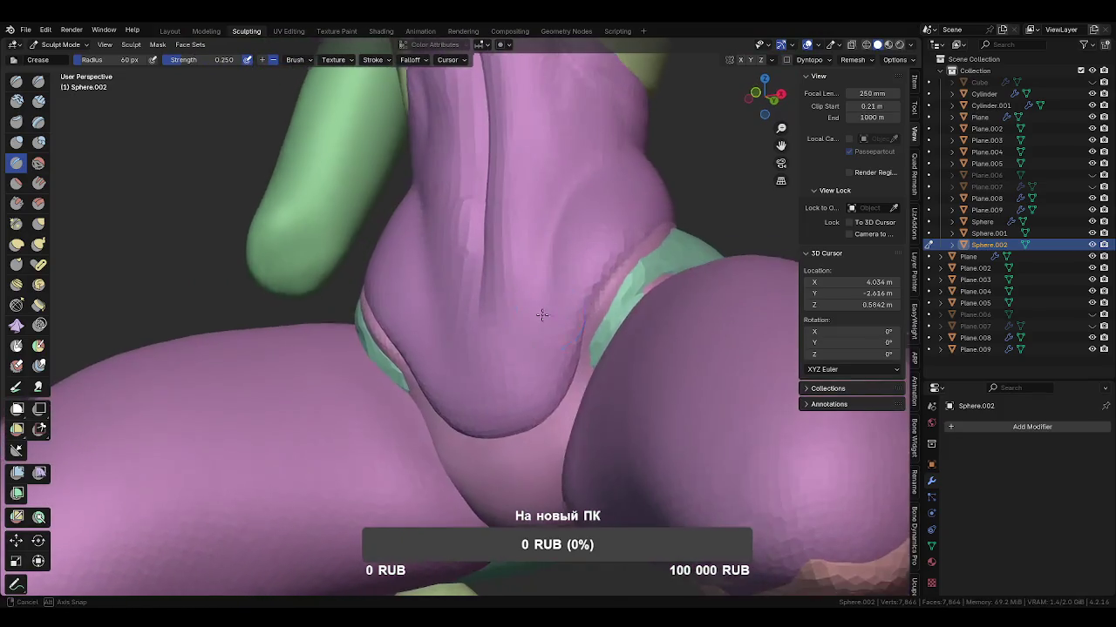
{"action": "middle_click_drag", "start_coordinate": [551, 338], "coordinate": [576, 442]}
Return to a resized Grab brush and pull the pants' lower belly upward.
{"action": "key", "text": "f"}
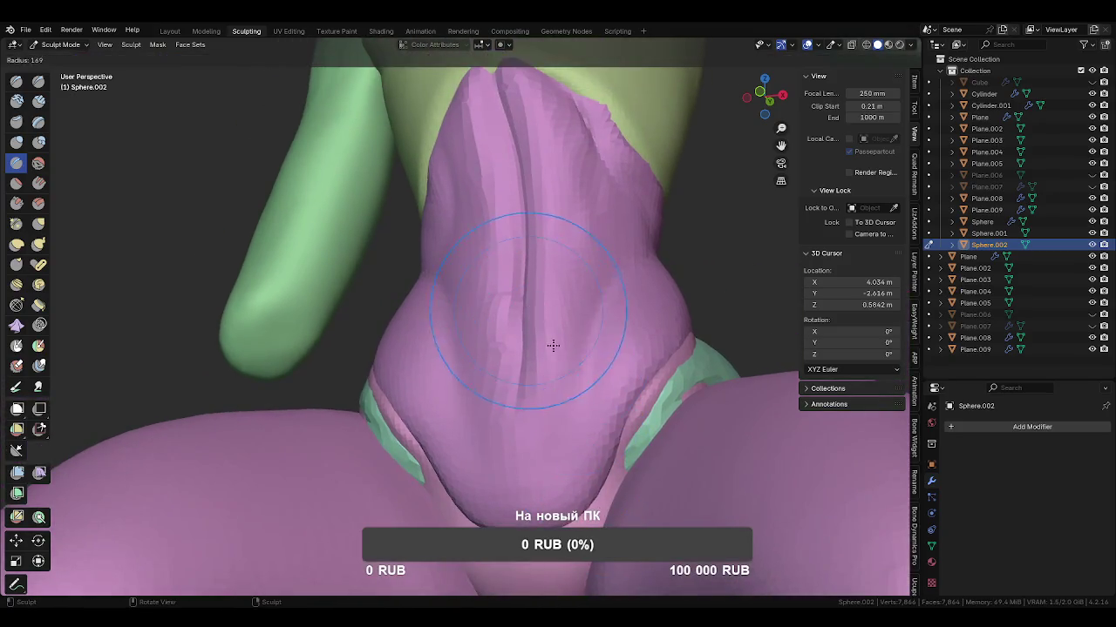
{"action": "key", "text": "g"}
{"action": "key", "text": "f"}
{"action": "left_click", "coordinate": [523, 107]}
{"action": "middle_click_drag", "start_coordinate": [553, 274], "coordinate": [561, 456]}
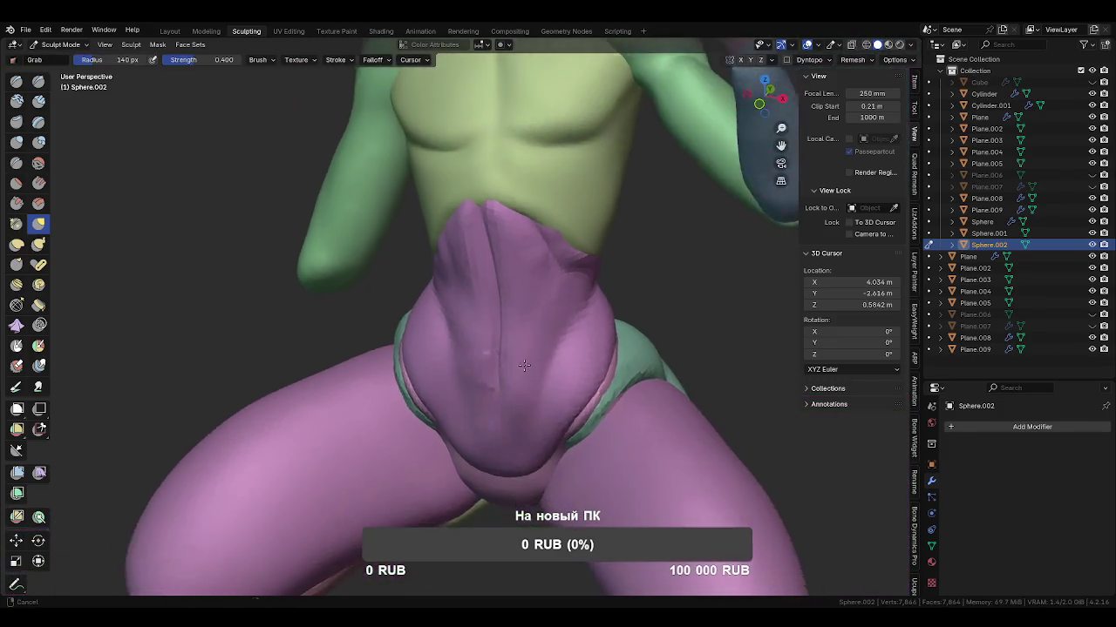
{"action": "middle_click_drag", "start_coordinate": [512, 401], "coordinate": [501, 410]}
{"action": "key", "text": "f"}
{"action": "left_click", "coordinate": [503, 395]}
{"action": "mouse_move", "coordinate": [503, 395]}
{"action": "left_mouse_down"}
{"action": "mouse_move", "coordinate": [465, 336]}
{"action": "mouse_move", "coordinate": [481, 367]}
{"action": "left_mouse_up"}
With a smaller brush, pull the belly up and outward and fold the pants' top edge.
{"action": "key", "text": "f"}
{"action": "left_click", "coordinate": [481, 384]}
{"action": "mouse_move", "coordinate": [481, 383]}
{"action": "middle_mouse_down"}
{"action": "mouse_move", "coordinate": [422, 372]}
{"action": "mouse_move", "coordinate": [494, 349]}
{"action": "middle_mouse_up"}
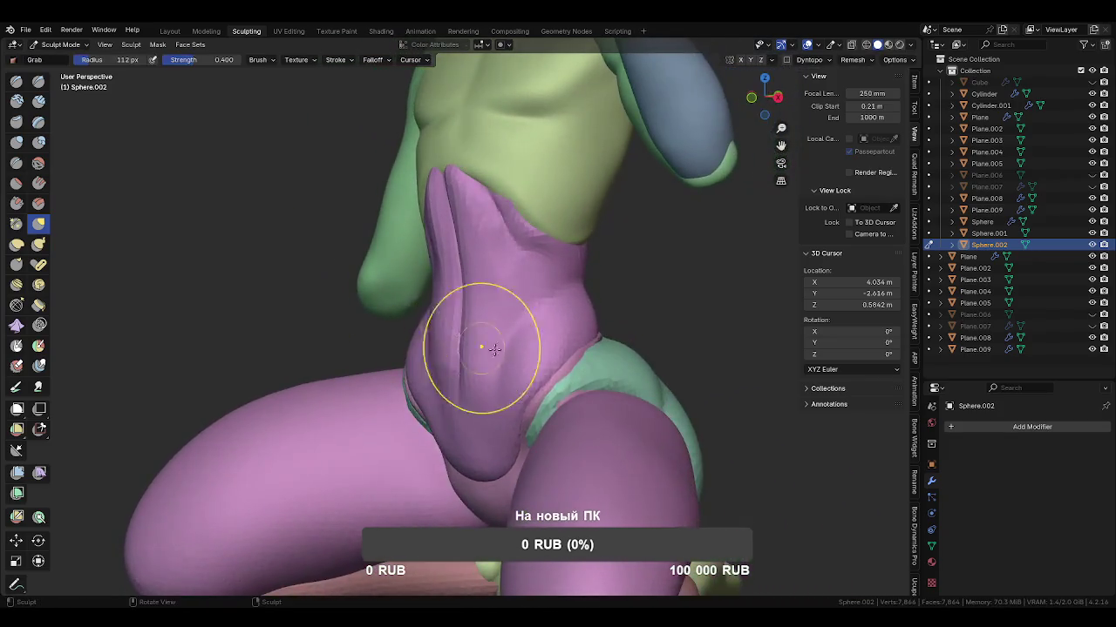
{"action": "left_click_drag", "start_coordinate": [499, 337], "coordinate": [523, 316]}
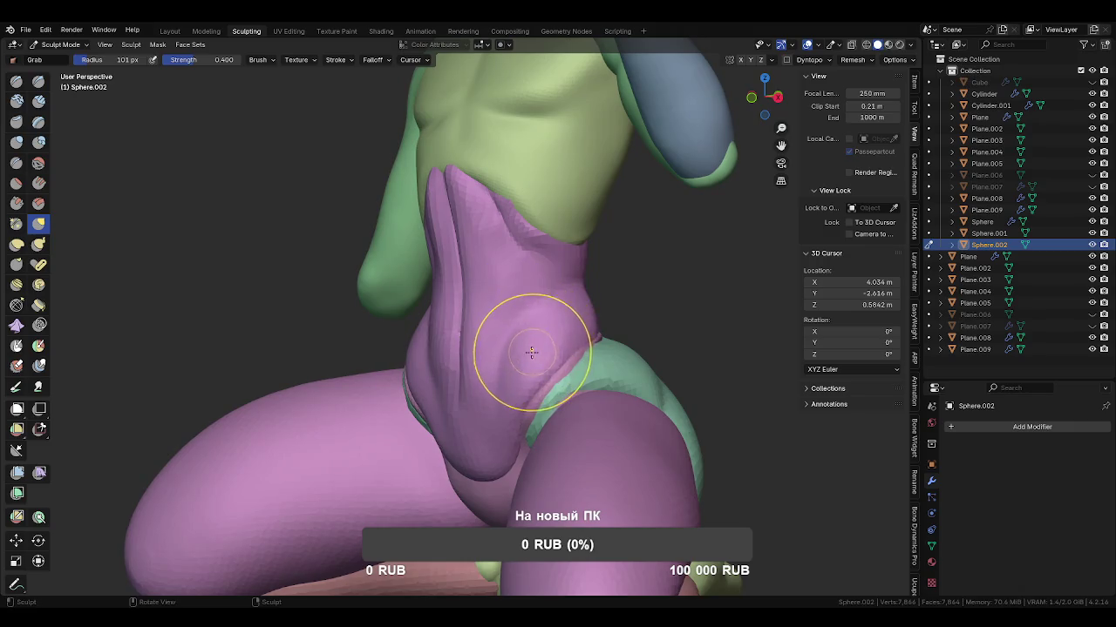
{"action": "mouse_move", "coordinate": [537, 372]}
{"action": "middle_mouse_down"}
{"action": "mouse_move", "coordinate": [463, 349]}
{"action": "mouse_move", "coordinate": [473, 323]}
{"action": "middle_mouse_up"}
{"action": "left_click_drag", "start_coordinate": [473, 324], "coordinate": [466, 249]}
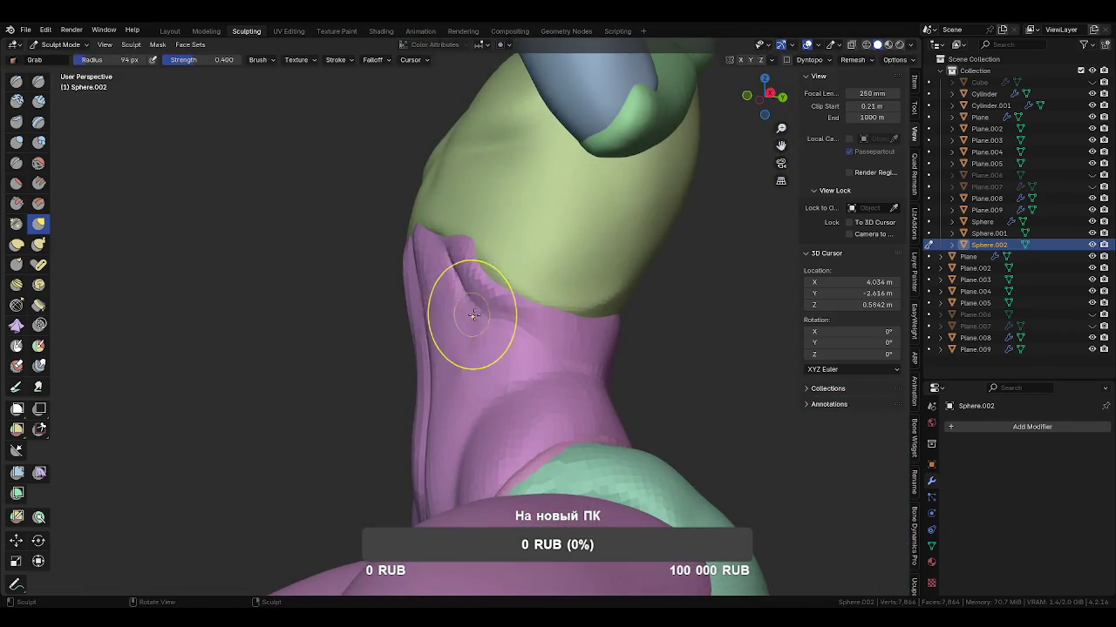
{"action": "middle_click_drag", "start_coordinate": [496, 315], "coordinate": [508, 291]}
{"action": "key", "text": "shift+x"}
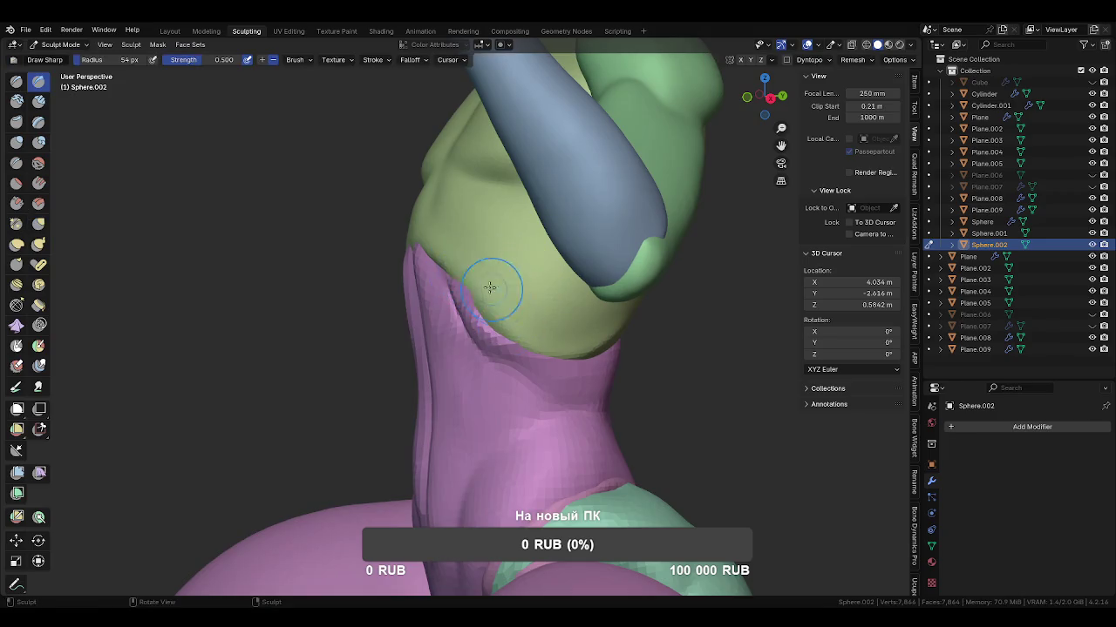
Enlarge the brush and build Clay Strips ridges along the pants' front panel and waist.
{"action": "mouse_move", "coordinate": [493, 334]}
{"action": "middle_mouse_down"}
{"action": "mouse_move", "coordinate": [543, 374]}
{"action": "mouse_move", "coordinate": [652, 398]}
{"action": "middle_mouse_up"}
{"action": "key", "text": "f"}
{"action": "left_click", "coordinate": [556, 401]}
{"action": "middle_click_drag", "start_coordinate": [556, 401], "coordinate": [568, 374]}
{"action": "key", "text": "c"}
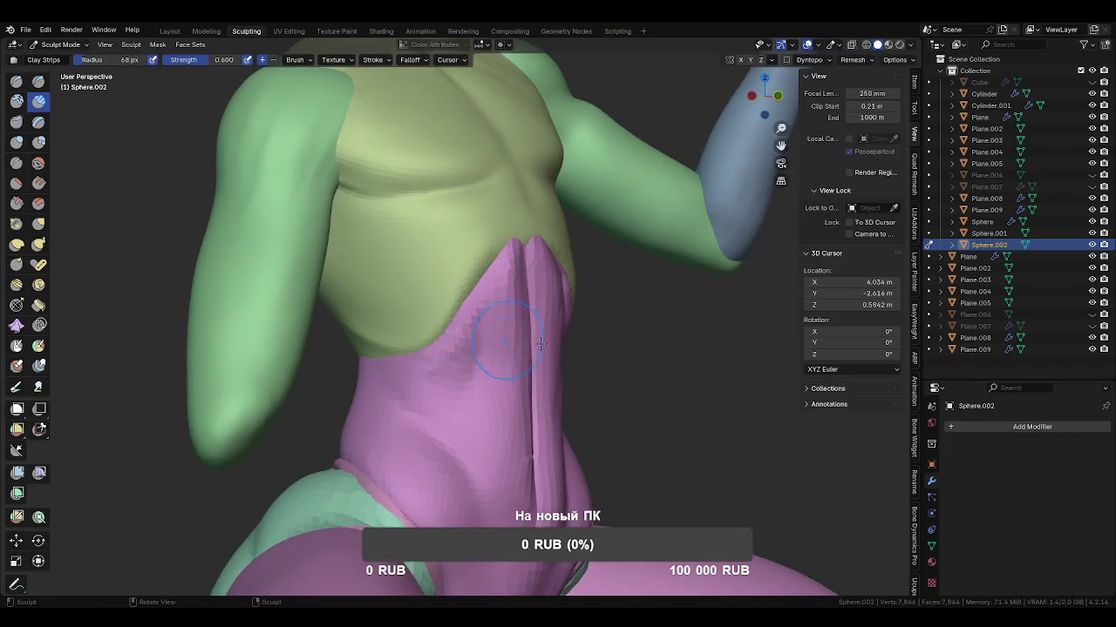
{"action": "middle_click_drag", "start_coordinate": [540, 343], "coordinate": [468, 342]}
{"action": "middle_click_drag", "start_coordinate": [591, 345], "coordinate": [580, 410]}
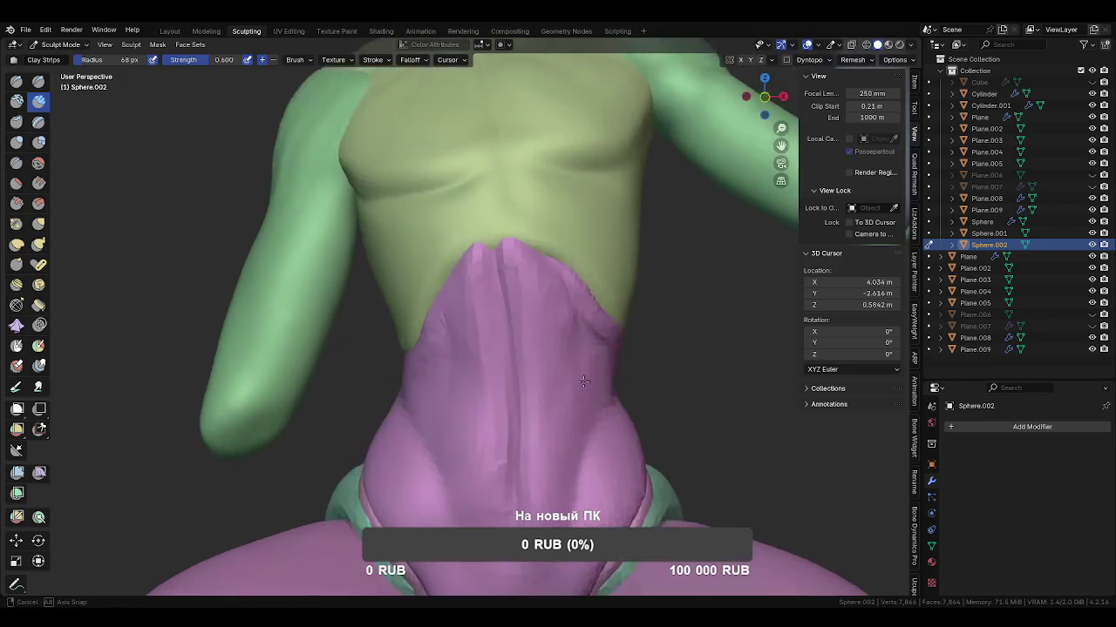
{"action": "middle_click_drag", "start_coordinate": [586, 301], "coordinate": [602, 288]}
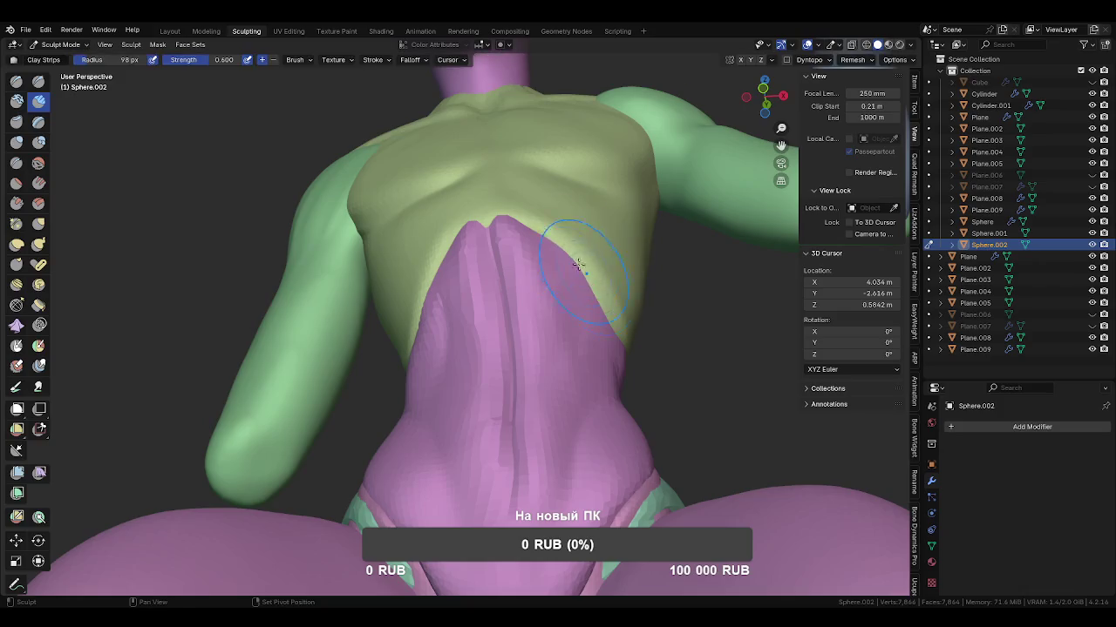
{"action": "mouse_move", "coordinate": [560, 250]}
{"action": "middle_mouse_down"}
{"action": "mouse_move", "coordinate": [628, 349]}
{"action": "mouse_move", "coordinate": [473, 274]}
{"action": "middle_mouse_up"}
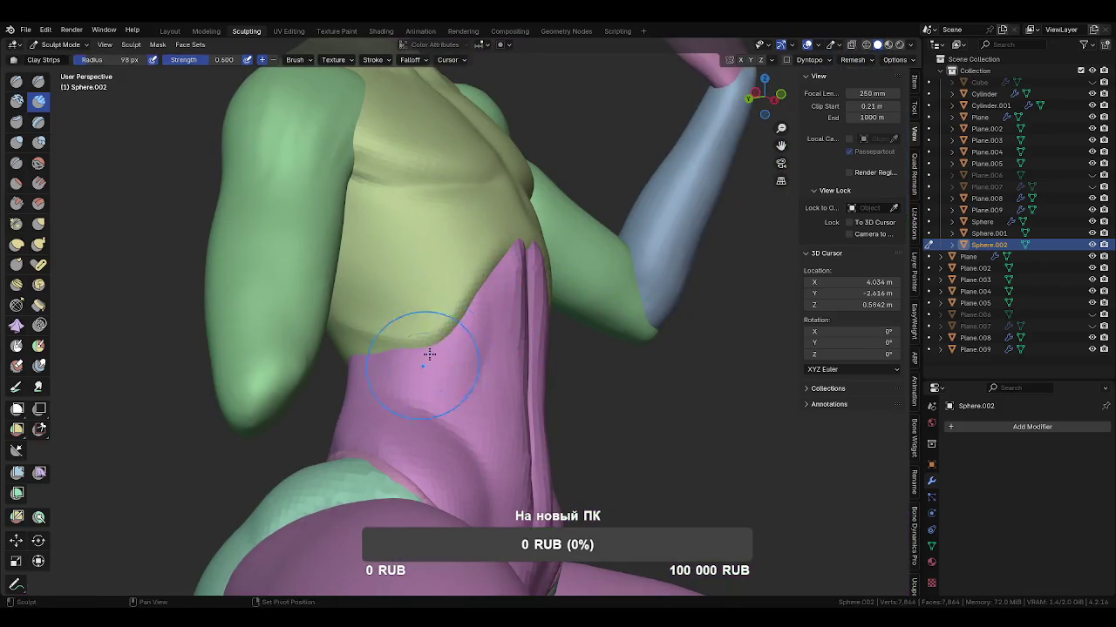
{"action": "mouse_move", "coordinate": [477, 384]}
{"action": "middle_mouse_down"}
{"action": "mouse_move", "coordinate": [463, 386]}
{"action": "mouse_move", "coordinate": [543, 392]}
{"action": "middle_mouse_up"}
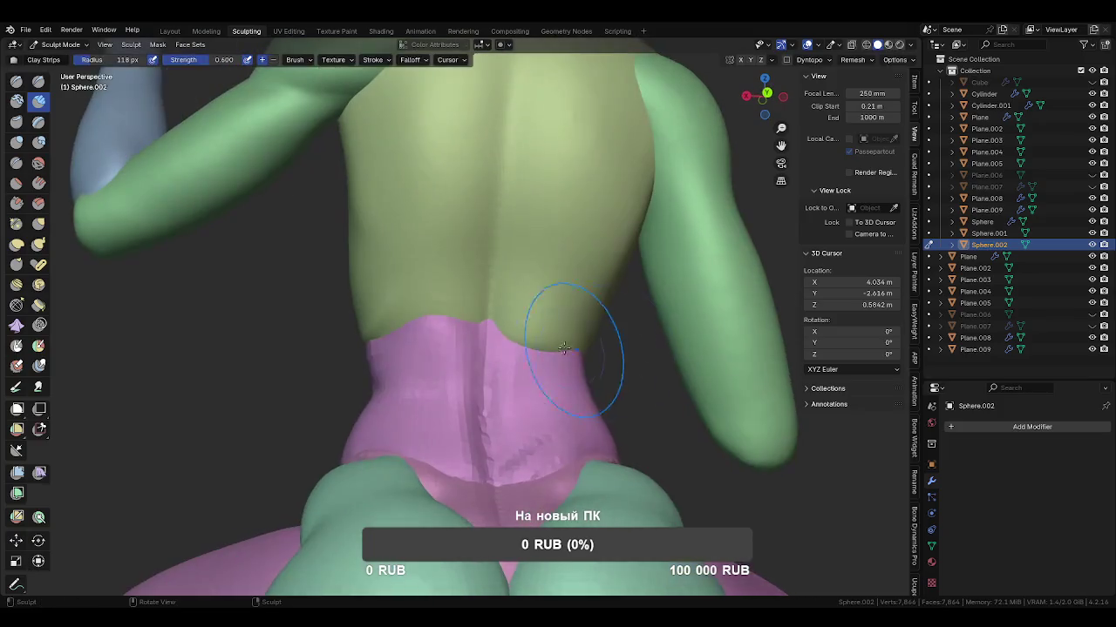
Switch to the Grab brush and work around the back waistband and hips.
{"action": "key", "text": "g"}
{"action": "mouse_move", "coordinate": [530, 341]}
{"action": "middle_mouse_down"}
{"action": "mouse_move", "coordinate": [547, 334]}
{"action": "mouse_move", "coordinate": [591, 358]}
{"action": "middle_mouse_up"}
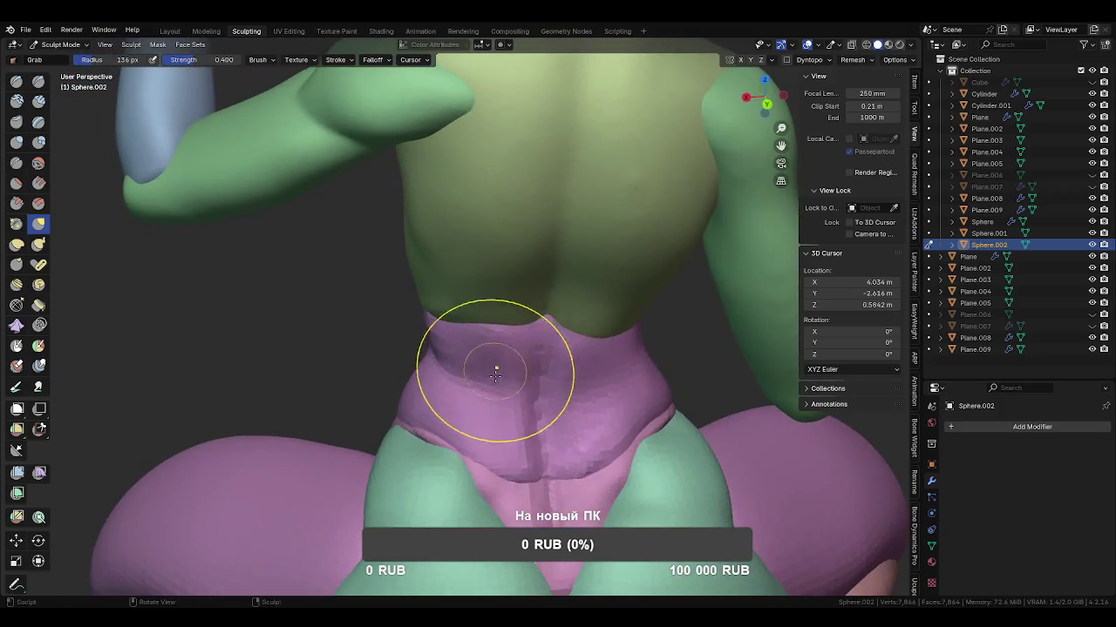
{"action": "middle_click_drag", "start_coordinate": [497, 372], "coordinate": [453, 374]}
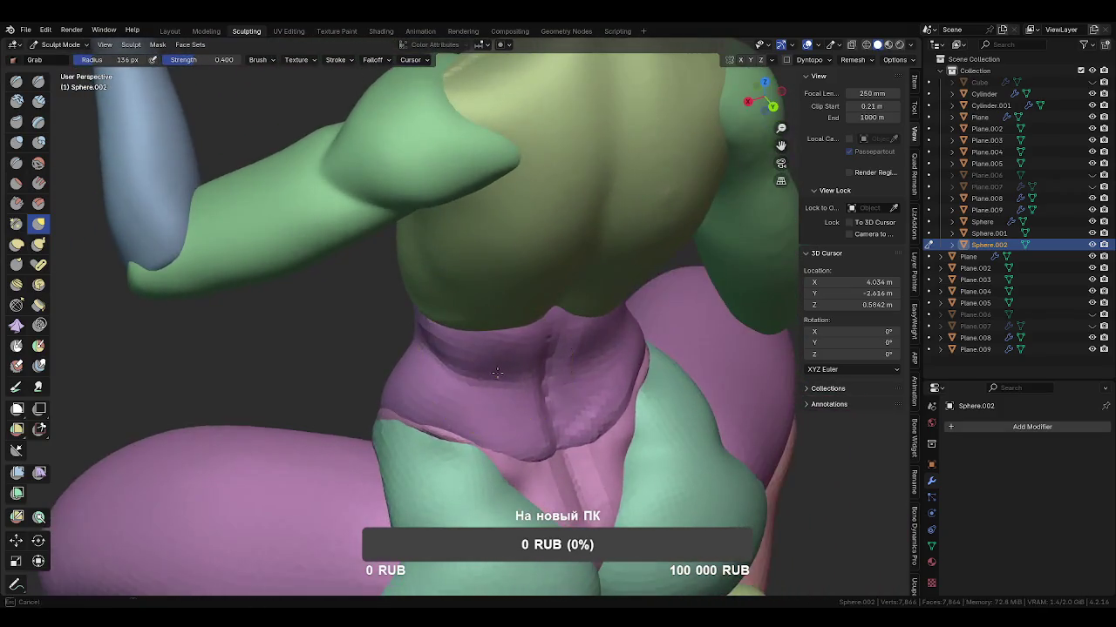
{"action": "mouse_move", "coordinate": [592, 360]}
{"action": "middle_mouse_down"}
{"action": "mouse_move", "coordinate": [547, 422]}
{"action": "mouse_move", "coordinate": [628, 399]}
{"action": "mouse_move", "coordinate": [601, 374]}
{"action": "middle_mouse_up"}
{"action": "scroll", "coordinate": [610, 383], "scroll_direction": "up", "scroll_amount": 4}
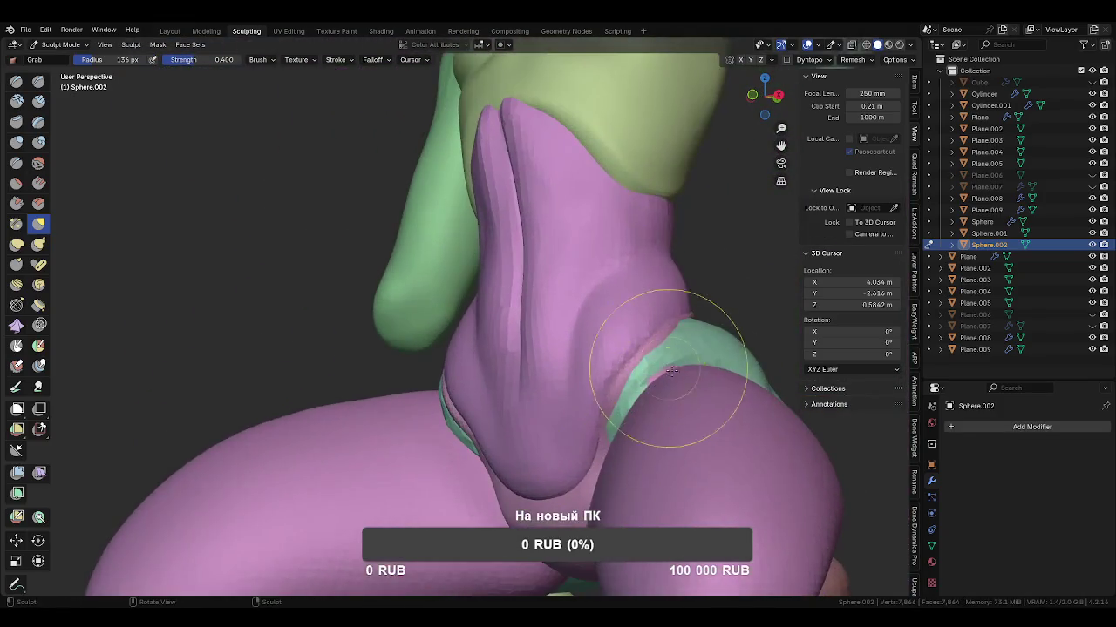
Move sculpting onto Sphere.001 to check the pelvis, then return to Object Mode.
{"action": "key", "text": "alt+q"}
{"action": "mouse_move", "coordinate": [660, 399]}
{"action": "middle_mouse_down"}
{"action": "mouse_move", "coordinate": [710, 379]}
{"action": "mouse_move", "coordinate": [659, 349]}
{"action": "middle_mouse_up"}
{"action": "key", "text": "alt+q"}
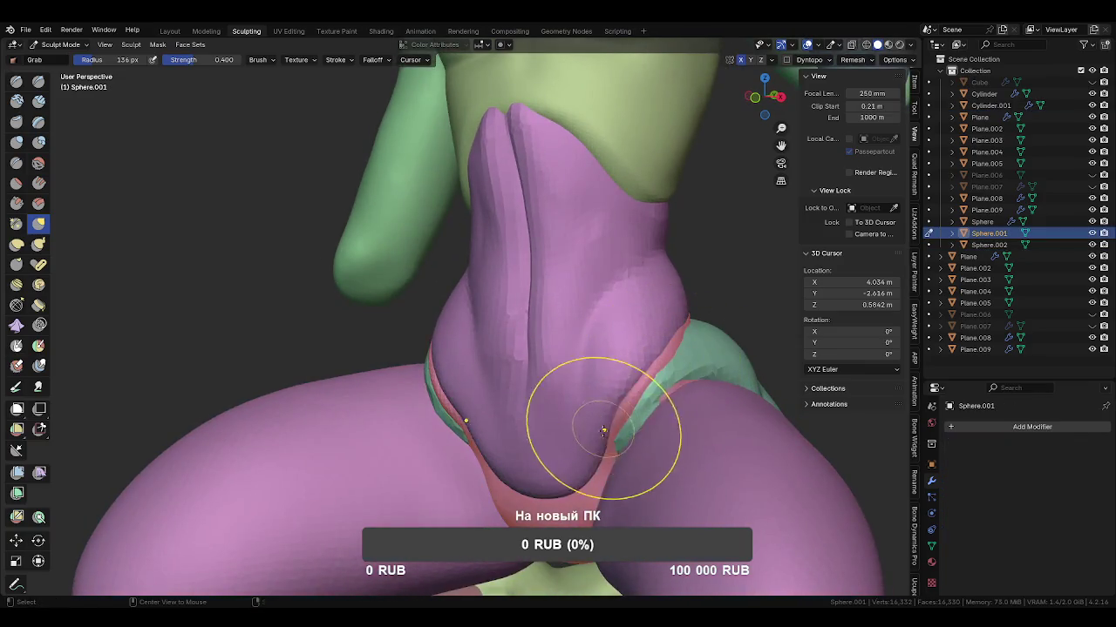
{"action": "mouse_move", "coordinate": [667, 410]}
{"action": "middle_mouse_down"}
{"action": "mouse_move", "coordinate": [686, 391]}
{"action": "mouse_move", "coordinate": [610, 444]}
{"action": "middle_mouse_up"}
{"action": "scroll", "coordinate": [649, 401], "scroll_direction": "down", "scroll_amount": 3}
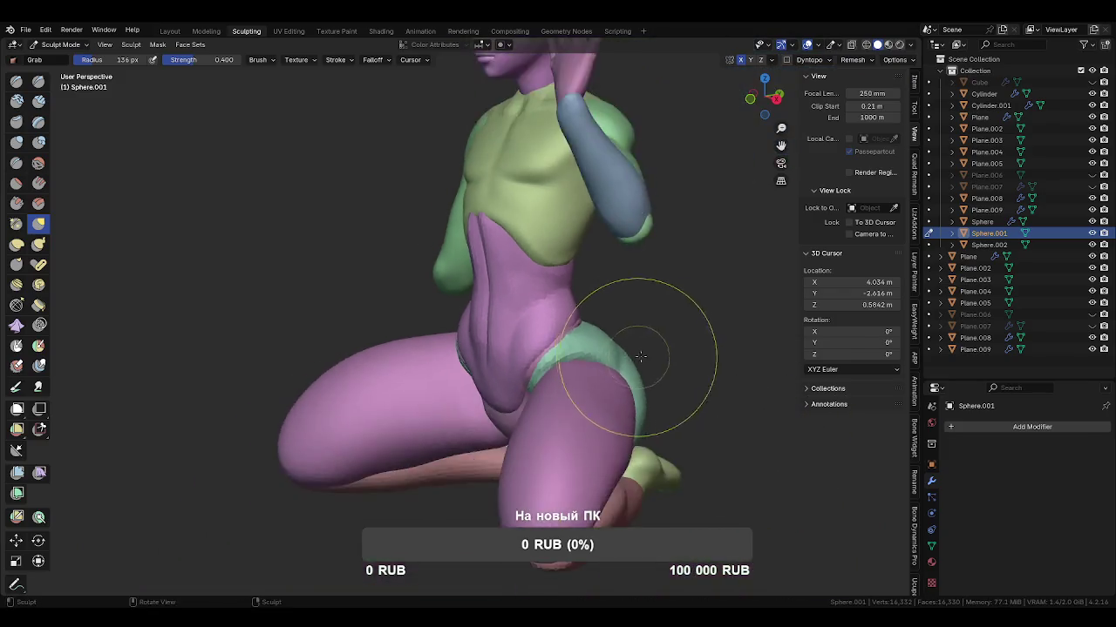
{"action": "middle_click_drag", "start_coordinate": [649, 401], "coordinate": [661, 413]}
{"action": "key", "text": "ctrl+Tab"}
{"action": "scroll", "coordinate": [587, 322], "scroll_direction": "down", "scroll_amount": 3}
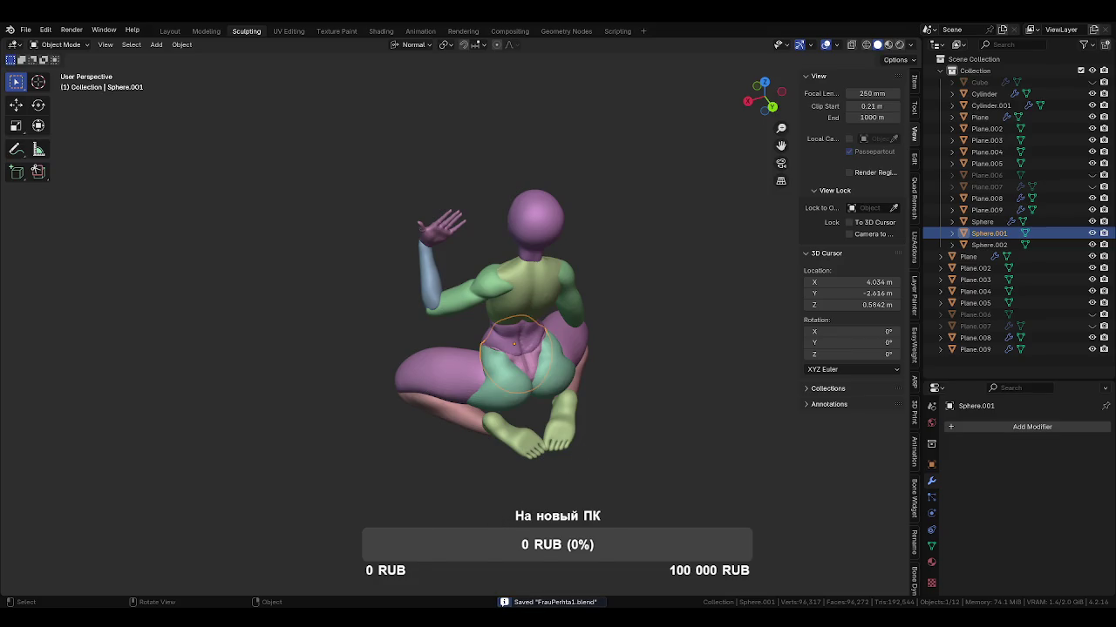
{"action": "middle_click_drag", "start_coordinate": [715, 368], "coordinate": [474, 329]}
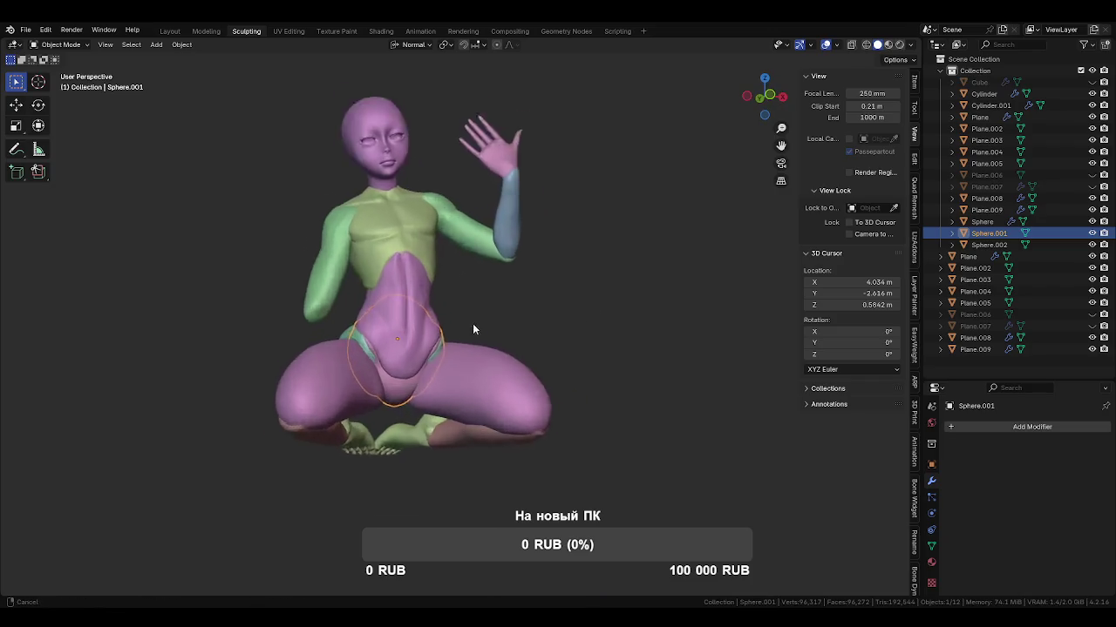
{"action": "scroll", "coordinate": [488, 339], "scroll_direction": "up", "scroll_amount": 3}
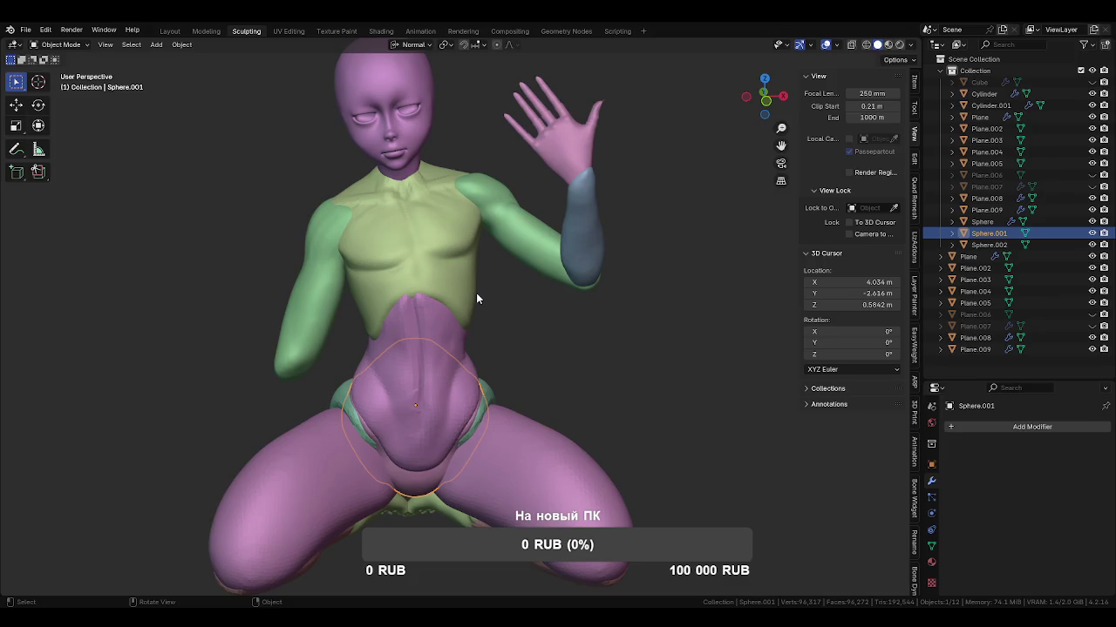
{"action": "middle_click_drag", "start_coordinate": [373, 157], "coordinate": [491, 311]}
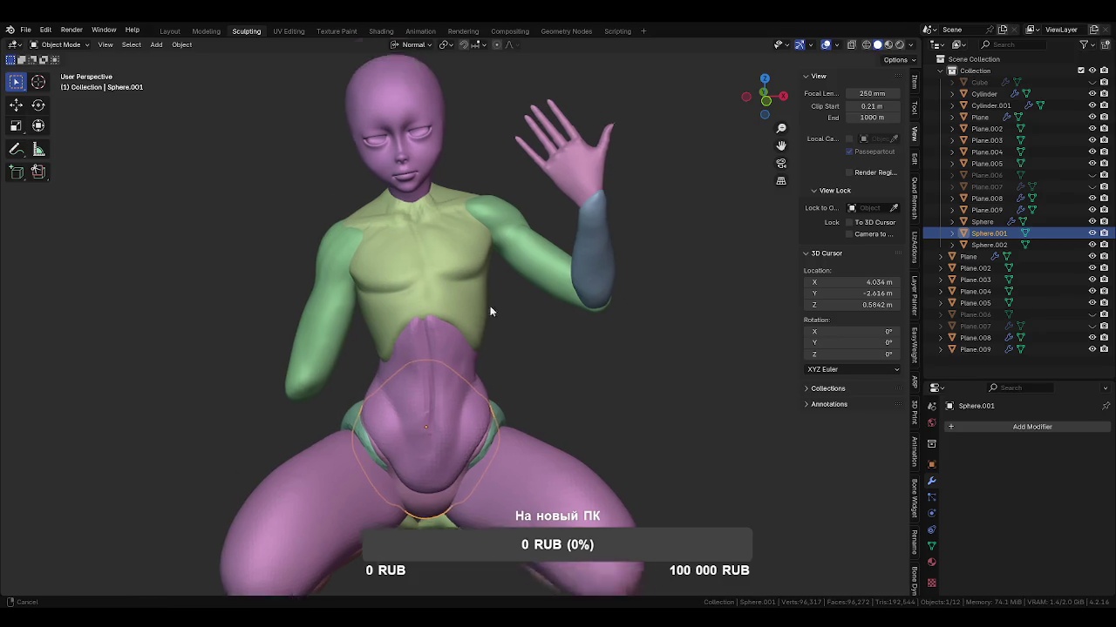
{"action": "scroll", "coordinate": [447, 269], "scroll_direction": "up", "scroll_amount": 3}
{"action": "mouse_move", "coordinate": [520, 380]}
{"action": "middle_mouse_down", "text": "ctrl"}
{"action": "mouse_move", "coordinate": [475, 373]}
{"action": "mouse_move", "coordinate": [497, 359]}
{"action": "middle_mouse_up", "text": "ctrl"}
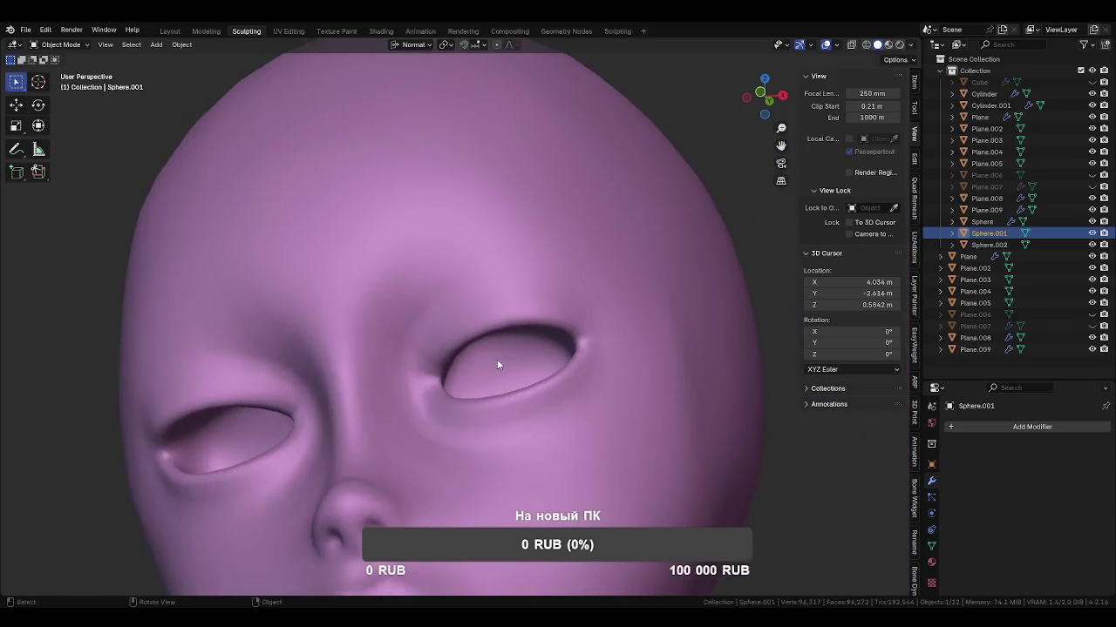
{"action": "left_click", "coordinate": [497, 359]}
{"action": "key", "text": "Tab"}
{"action": "scroll", "coordinate": [499, 412], "scroll_direction": "down", "scroll_amount": 3}
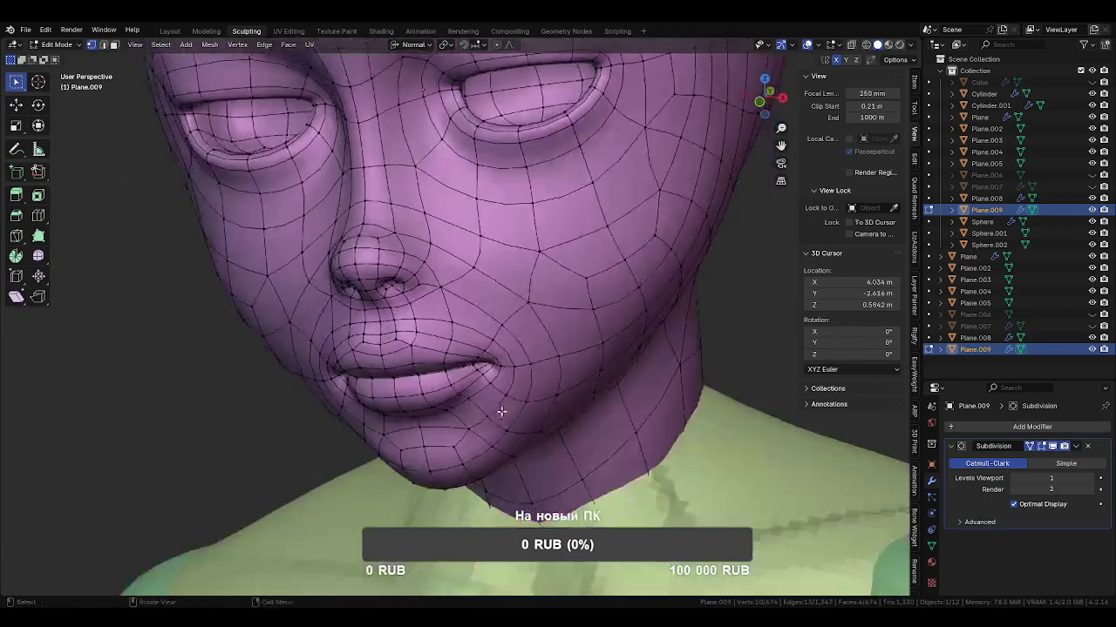
{"action": "scroll", "coordinate": [538, 394], "scroll_direction": "down", "scroll_amount": 2}
{"action": "scroll", "coordinate": [556, 312], "scroll_direction": "down", "scroll_amount": 2}
{"action": "key", "text": "ctrl+Tab"}
{"action": "left_click", "coordinate": [469, 316]}
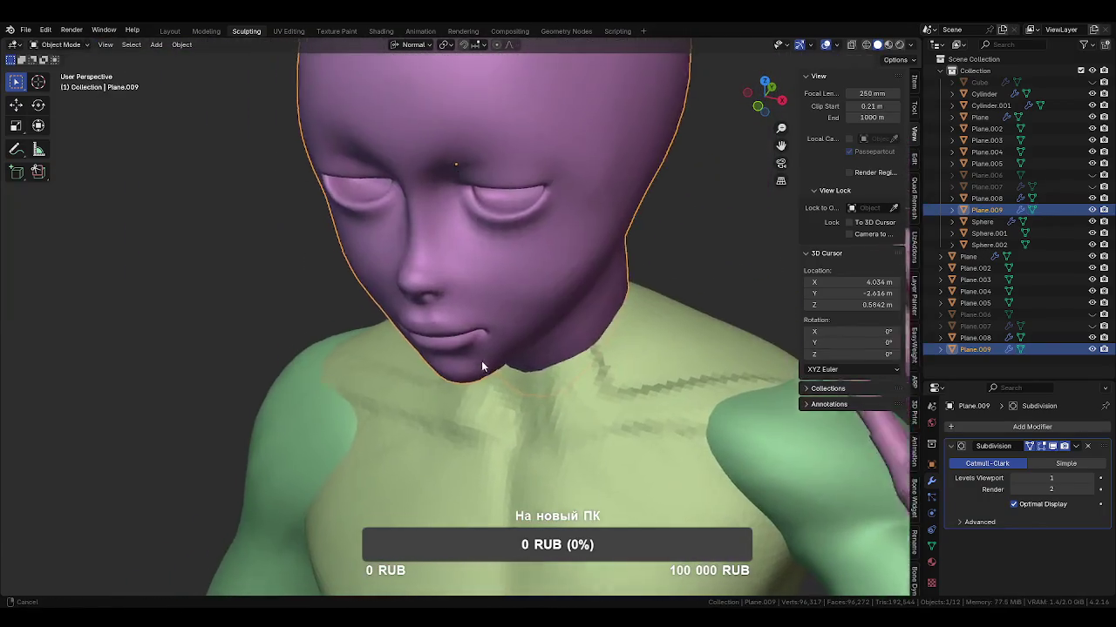
{"action": "scroll", "coordinate": [484, 327], "scroll_direction": "up", "scroll_amount": 2}
{"action": "key", "text": "Tab"}
{"action": "scroll", "coordinate": [516, 282], "scroll_direction": "down", "scroll_amount": 1}
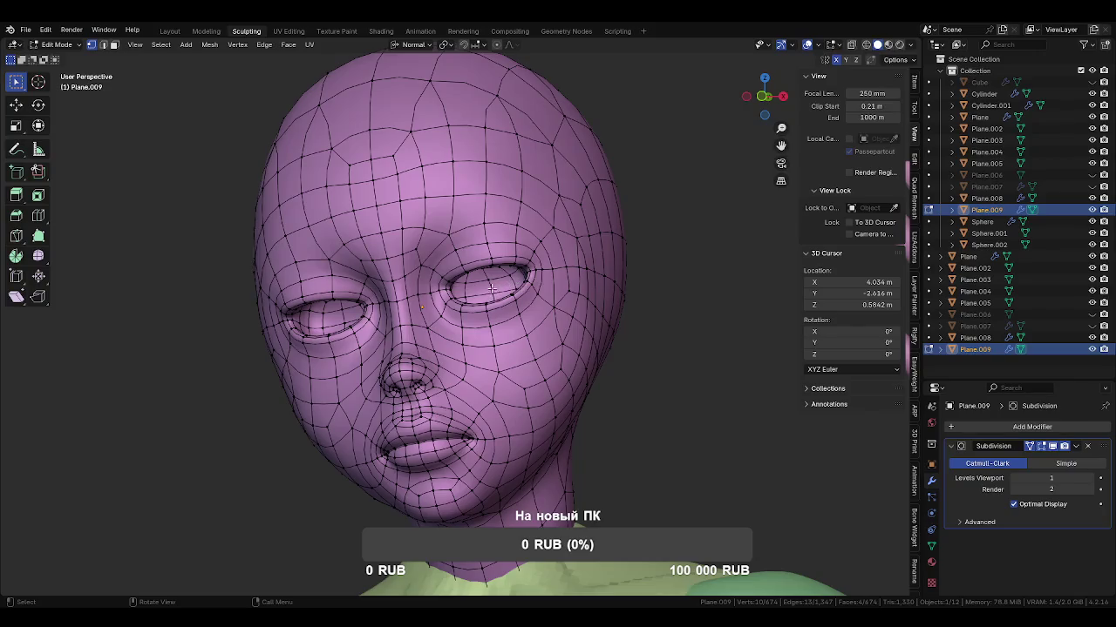
{"action": "scroll", "coordinate": [491, 289], "scroll_direction": "up", "scroll_amount": 2}
{"action": "scroll", "coordinate": [533, 202], "scroll_direction": "up", "scroll_amount": 4}
{"action": "scroll", "coordinate": [533, 202], "scroll_direction": "up", "scroll_amount": 1}
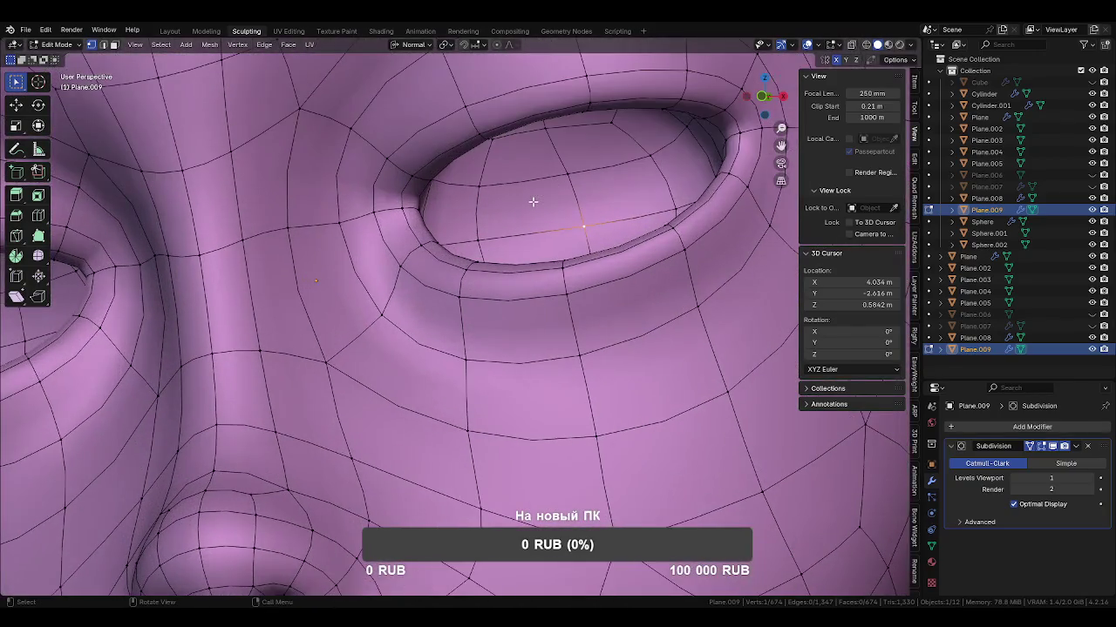
{"action": "middle_click_drag", "start_coordinate": [532, 202], "coordinate": [523, 183], "text": "ctrl"}
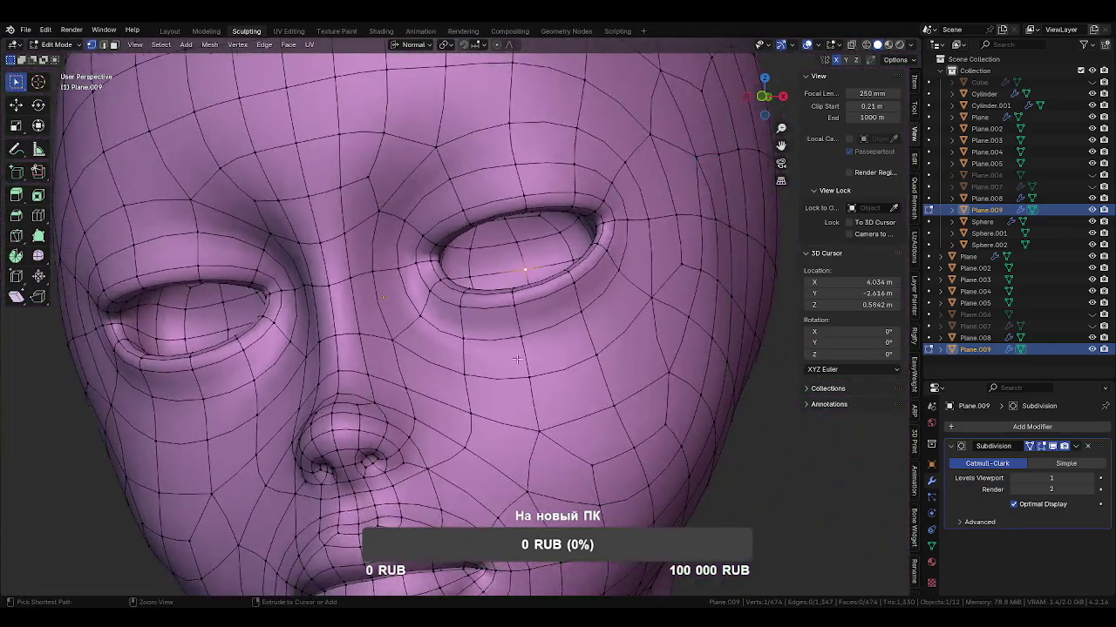
{"action": "middle_click_drag", "start_coordinate": [517, 359], "coordinate": [555, 394], "text": "ctrl"}
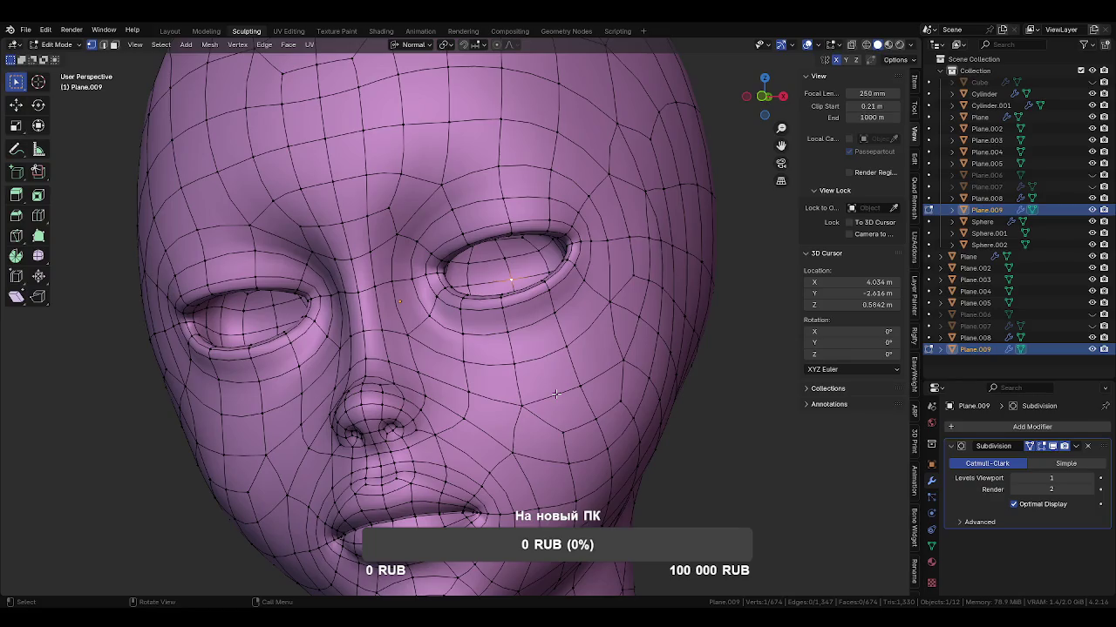
{"action": "key", "text": "ctrl+Tab"}
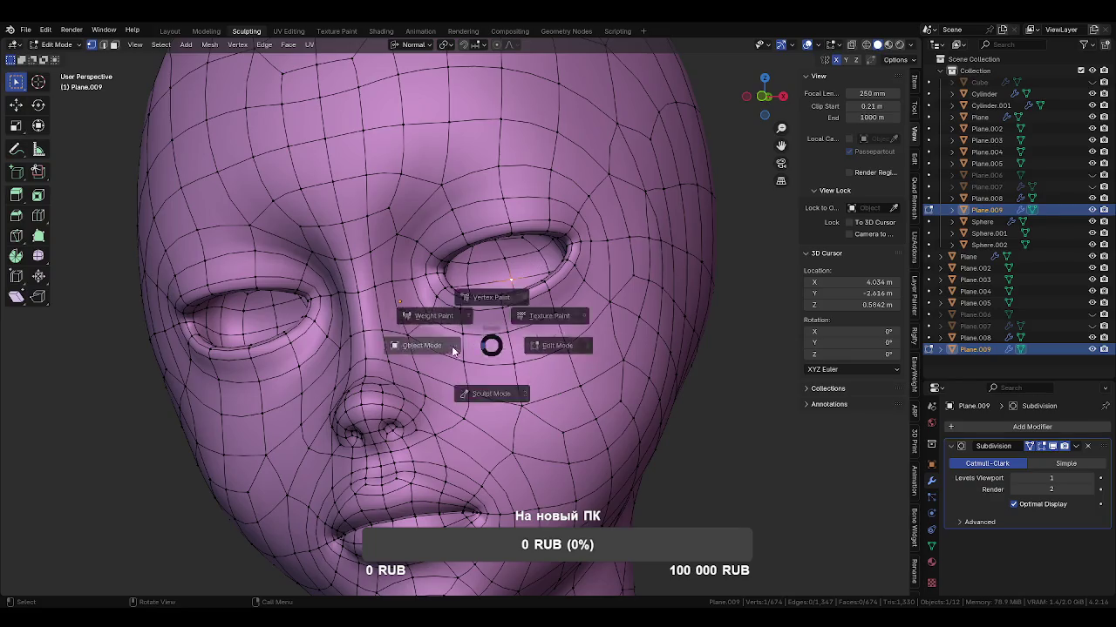
{"action": "left_click", "coordinate": [428, 316]}
{"action": "scroll", "coordinate": [519, 272], "scroll_direction": "down", "scroll_amount": 4}
{"action": "middle_click_drag", "start_coordinate": [539, 447], "coordinate": [497, 280]}
{"action": "left_click", "coordinate": [503, 269]}
Make small Grab tweaks to the yellow Plane.002 chest, resizing the brush several times.
{"action": "key", "text": "ctrl+Tab"}
{"action": "scroll", "coordinate": [496, 366], "scroll_direction": "up", "scroll_amount": 2}
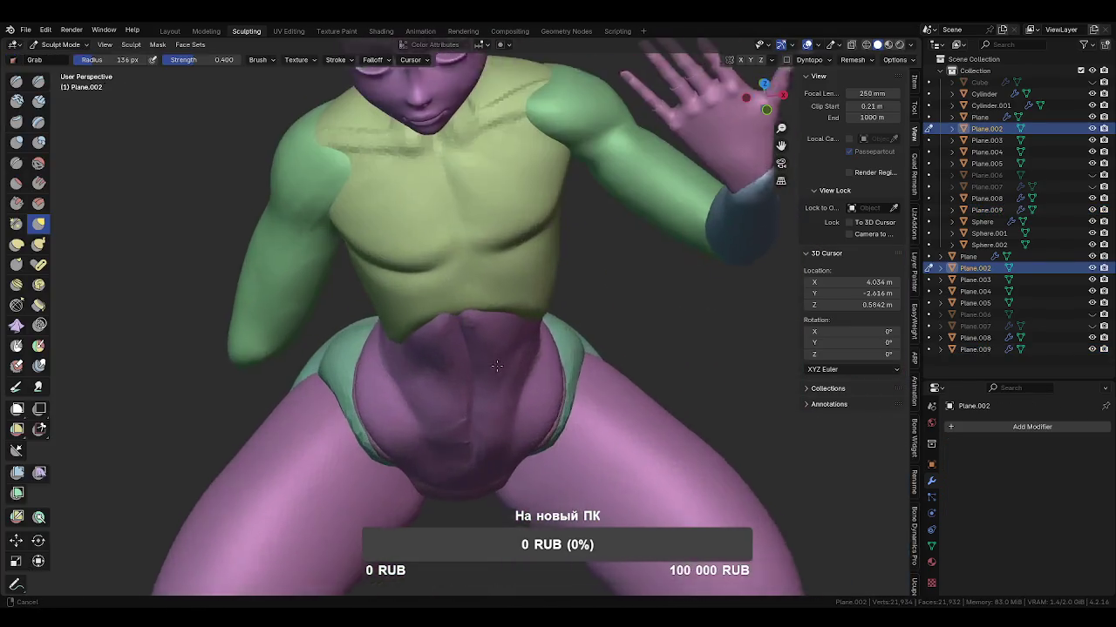
{"action": "mouse_move", "coordinate": [497, 366]}
{"action": "middle_mouse_down"}
{"action": "mouse_move", "coordinate": [485, 227]}
{"action": "mouse_move", "coordinate": [448, 282]}
{"action": "middle_mouse_up"}
{"action": "mouse_move", "coordinate": [450, 323]}
{"action": "middle_mouse_down"}
{"action": "mouse_move", "coordinate": [456, 363]}
{"action": "mouse_move", "coordinate": [471, 319]}
{"action": "middle_mouse_up"}
{"action": "key", "text": "alt+q"}
{"action": "key", "text": "alt+q"}
{"action": "key", "text": "f"}
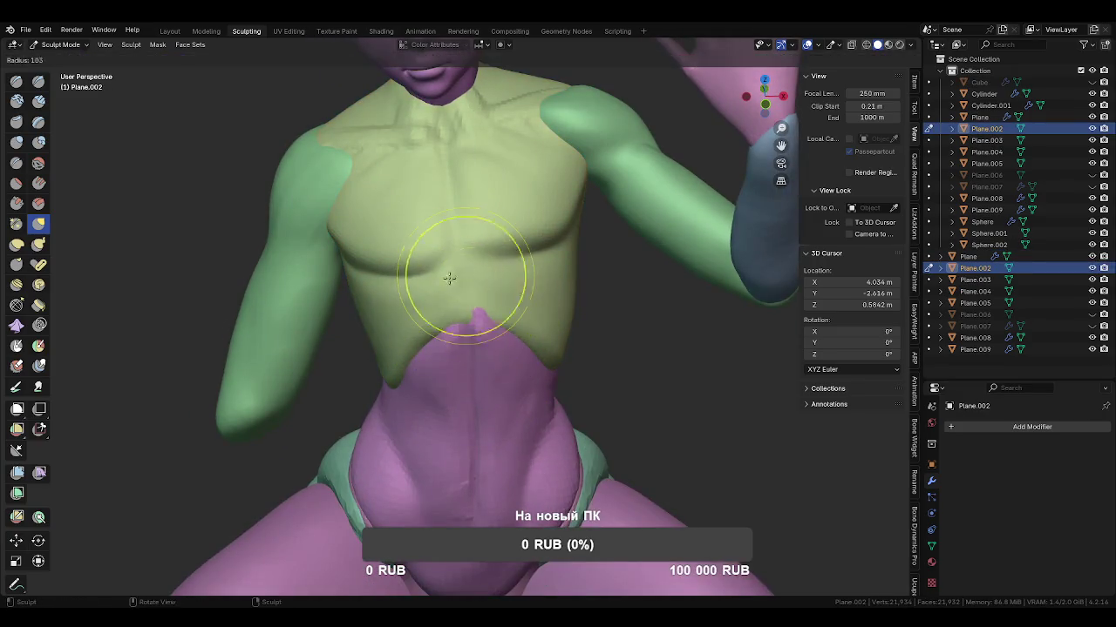
{"action": "left_click", "coordinate": [454, 272]}
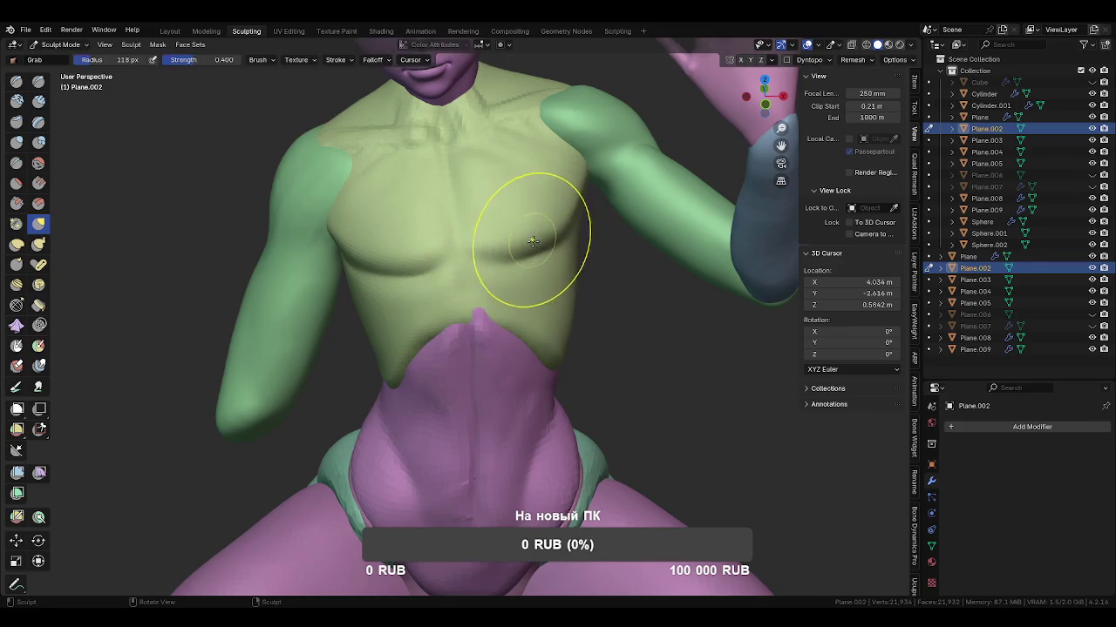
{"action": "key", "text": "f"}
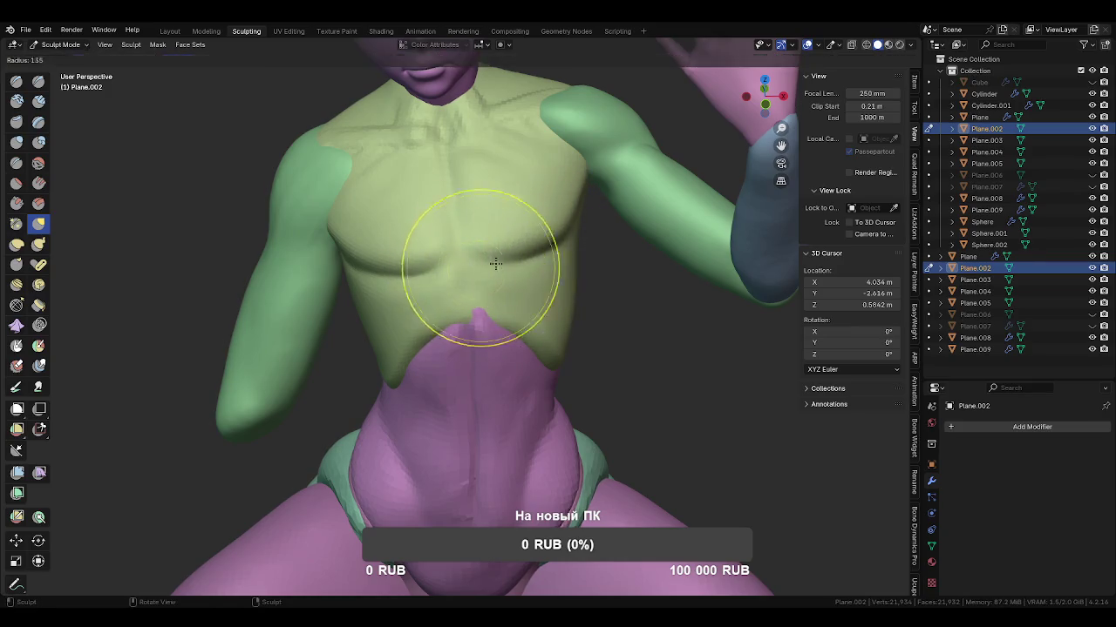
{"action": "left_click", "coordinate": [495, 264]}
{"action": "mouse_move", "coordinate": [495, 263]}
{"action": "middle_mouse_down"}
{"action": "mouse_move", "coordinate": [443, 249]}
{"action": "mouse_move", "coordinate": [420, 217]}
{"action": "mouse_move", "coordinate": [531, 320]}
{"action": "middle_mouse_up"}
{"action": "key", "text": "f"}
{"action": "left_click", "coordinate": [423, 279]}
Go back to Object Mode, select the pink Sphere.002 pants and sculpt them.
{"action": "key", "text": "ctrl+Tab"}
{"action": "left_click", "coordinate": [566, 378]}
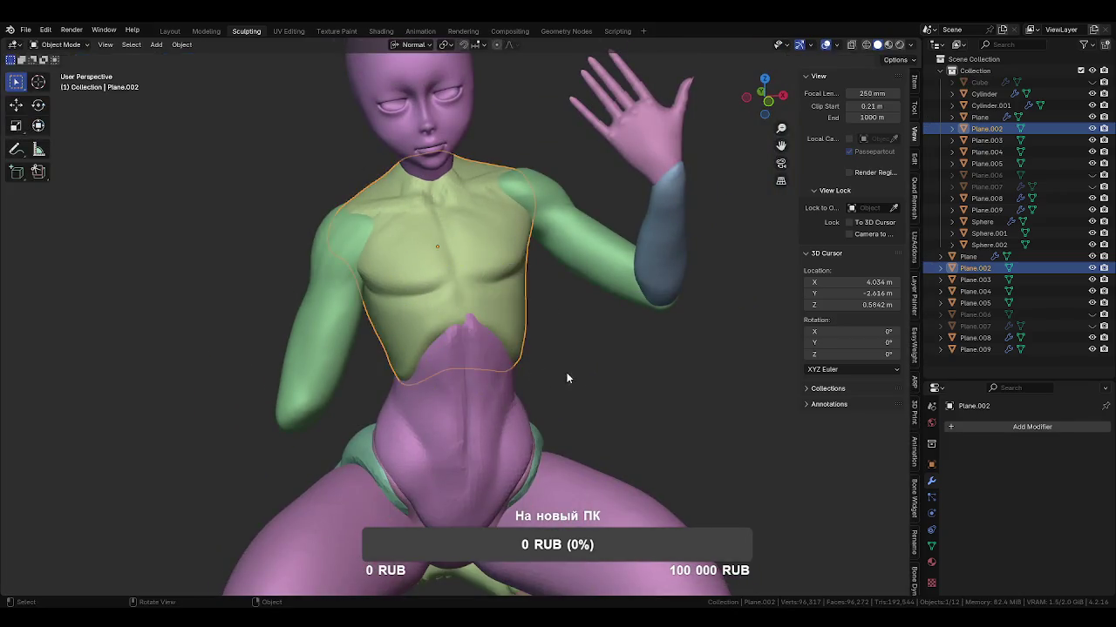
{"action": "left_click", "coordinate": [566, 378]}
{"action": "mouse_move", "coordinate": [592, 490]}
{"action": "middle_mouse_down"}
{"action": "mouse_move", "coordinate": [549, 457]}
{"action": "mouse_move", "coordinate": [566, 350]}
{"action": "mouse_move", "coordinate": [510, 322]}
{"action": "mouse_move", "coordinate": [473, 348]}
{"action": "mouse_move", "coordinate": [517, 357]}
{"action": "mouse_move", "coordinate": [480, 341]}
{"action": "middle_mouse_up"}
{"action": "left_click", "coordinate": [510, 323]}
{"action": "key", "text": "ctrl+Tab"}
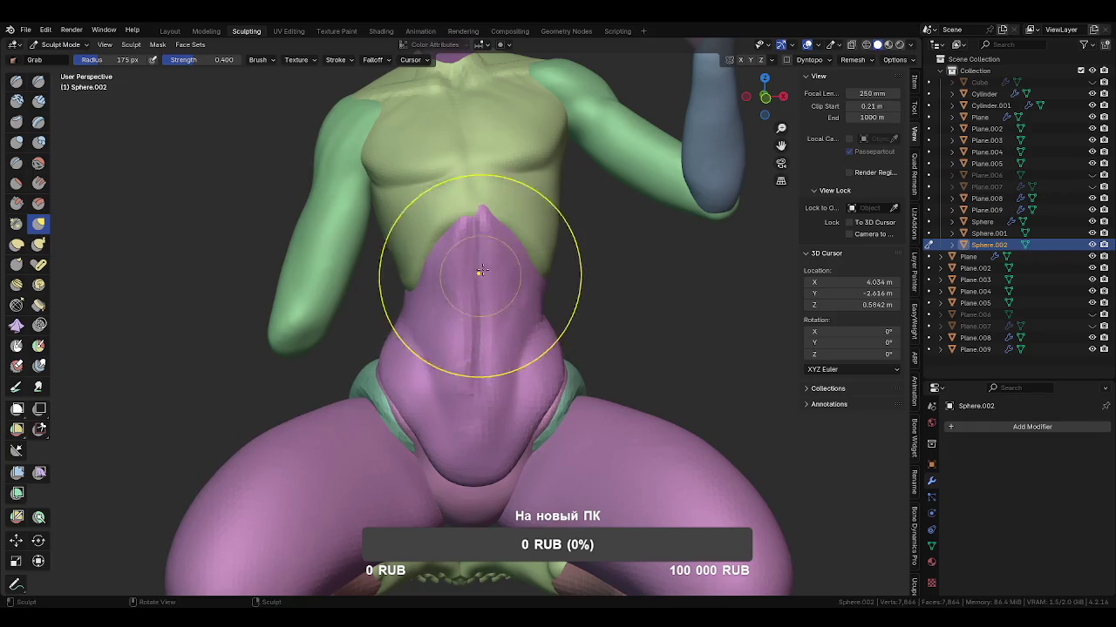
Pull the pants' belly and front panel into shape and tidy the edge at the left thigh.
{"action": "key", "text": "f"}
{"action": "left_click", "coordinate": [470, 219]}
{"action": "mouse_move", "coordinate": [470, 290]}
{"action": "left_mouse_down"}
{"action": "mouse_move", "coordinate": [460, 311]}
{"action": "mouse_move", "coordinate": [468, 270]}
{"action": "left_mouse_up"}
{"action": "key", "text": "f"}
{"action": "left_click_drag", "start_coordinate": [426, 363], "coordinate": [419, 370]}
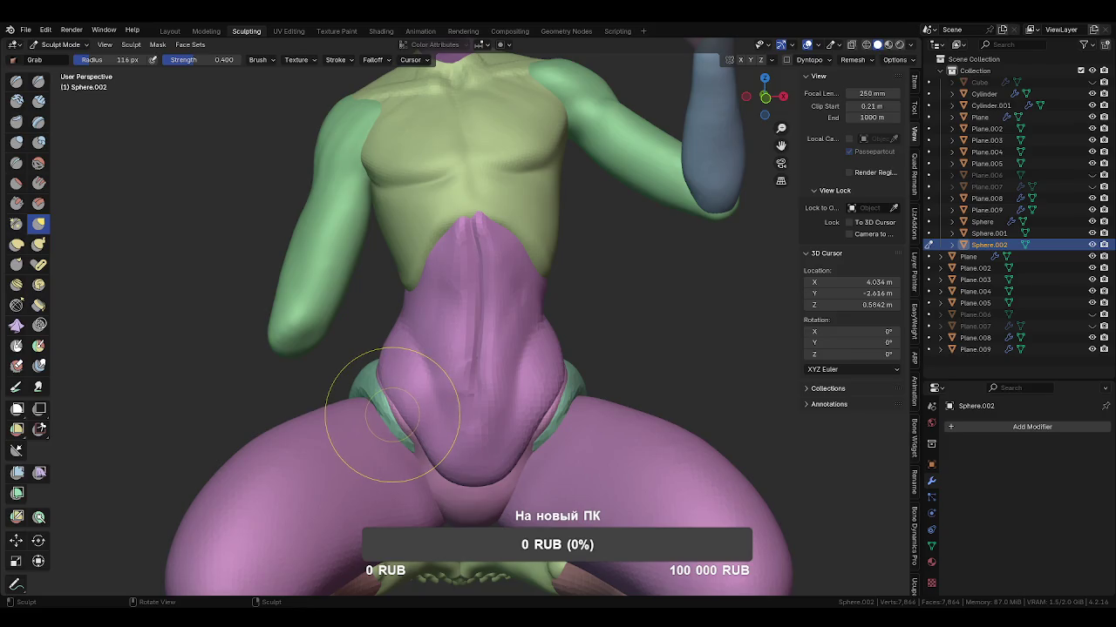
{"action": "left_click_drag", "start_coordinate": [396, 410], "coordinate": [394, 414]}
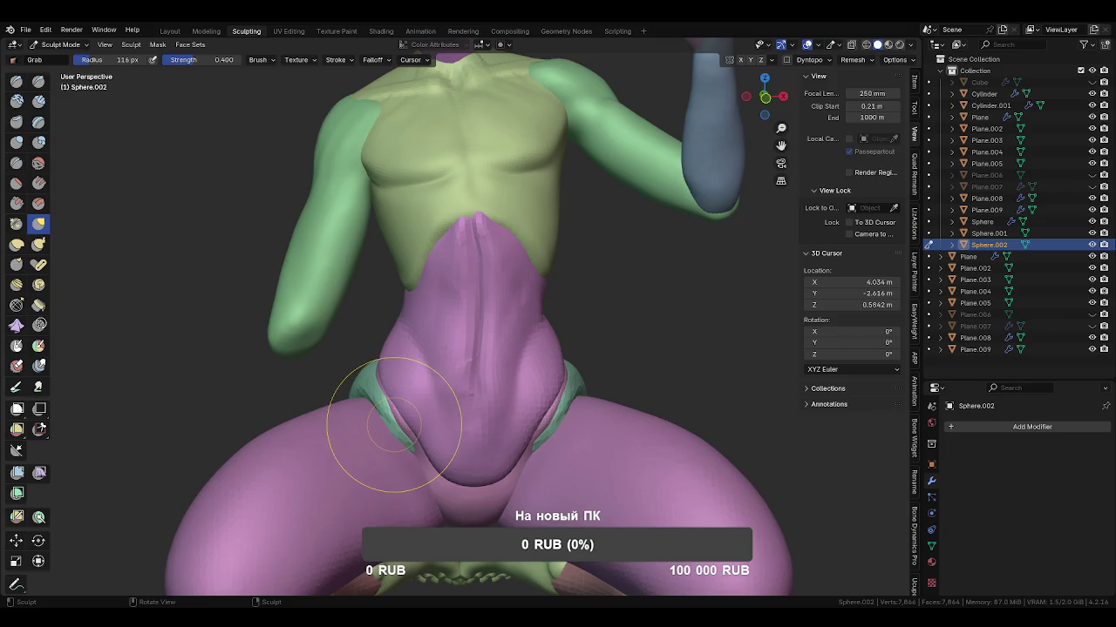
{"action": "mouse_move", "coordinate": [487, 358]}
{"action": "middle_mouse_down"}
{"action": "mouse_move", "coordinate": [474, 261]}
{"action": "mouse_move", "coordinate": [567, 242]}
{"action": "mouse_move", "coordinate": [525, 278]}
{"action": "middle_mouse_up"}
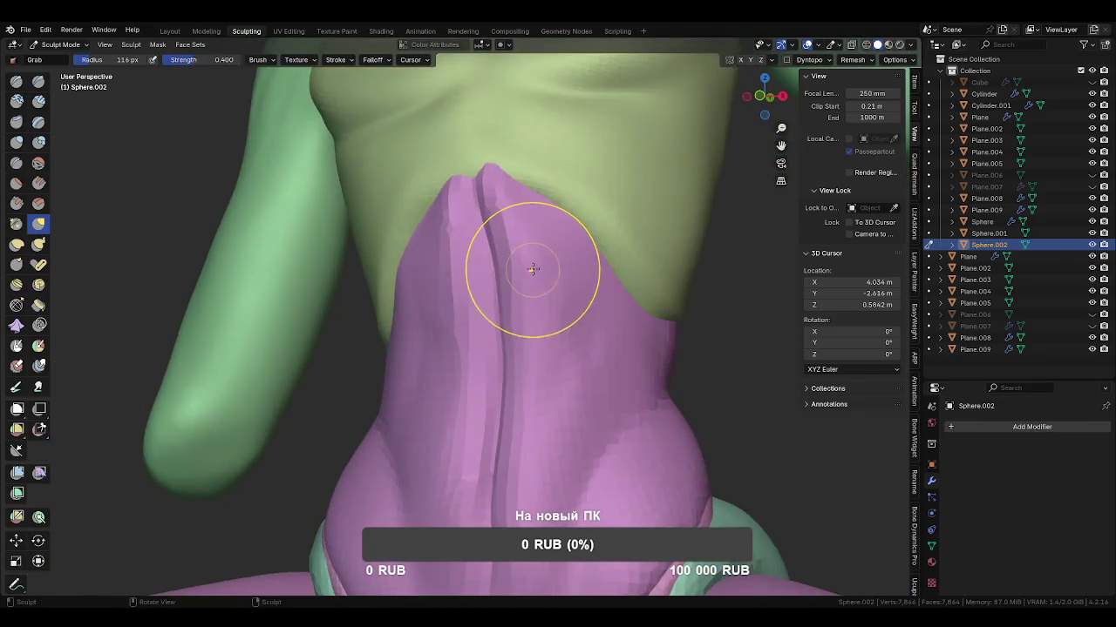
{"action": "key", "text": "c"}
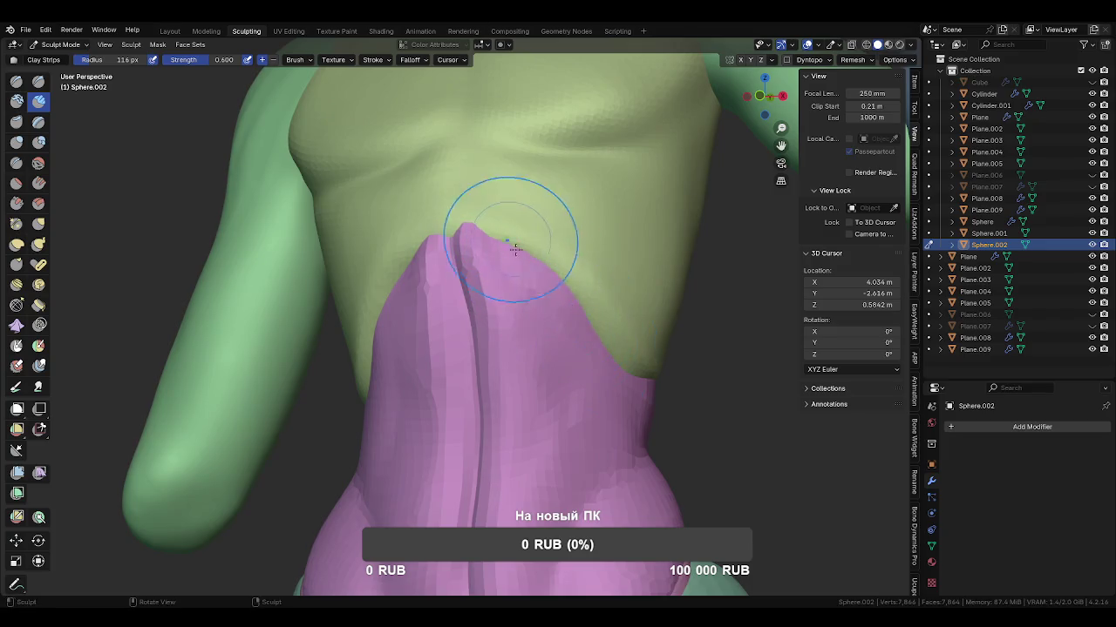
Build up the back of the Sphere.002 waistband with Clay Strips, then return to Grab.
{"action": "middle_click_drag", "start_coordinate": [515, 250], "coordinate": [478, 269]}
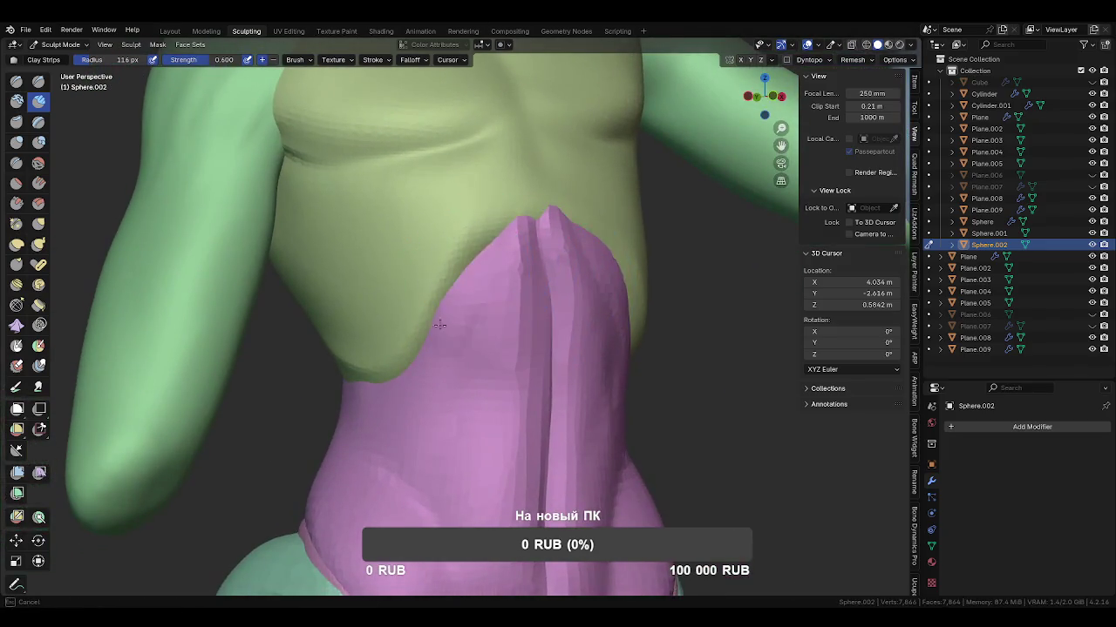
{"action": "mouse_move", "coordinate": [465, 318]}
{"action": "middle_mouse_down"}
{"action": "mouse_move", "coordinate": [424, 335]}
{"action": "mouse_move", "coordinate": [479, 322]}
{"action": "middle_mouse_up"}
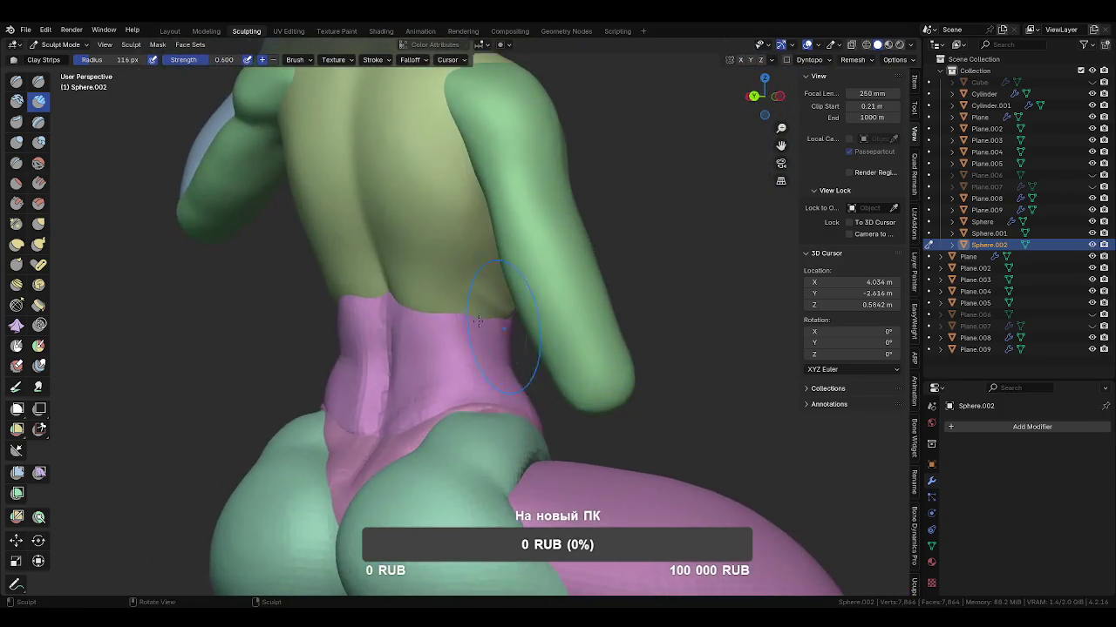
{"action": "mouse_move", "coordinate": [433, 304]}
{"action": "middle_mouse_down"}
{"action": "mouse_move", "coordinate": [430, 279]}
{"action": "mouse_move", "coordinate": [493, 280]}
{"action": "middle_mouse_up"}
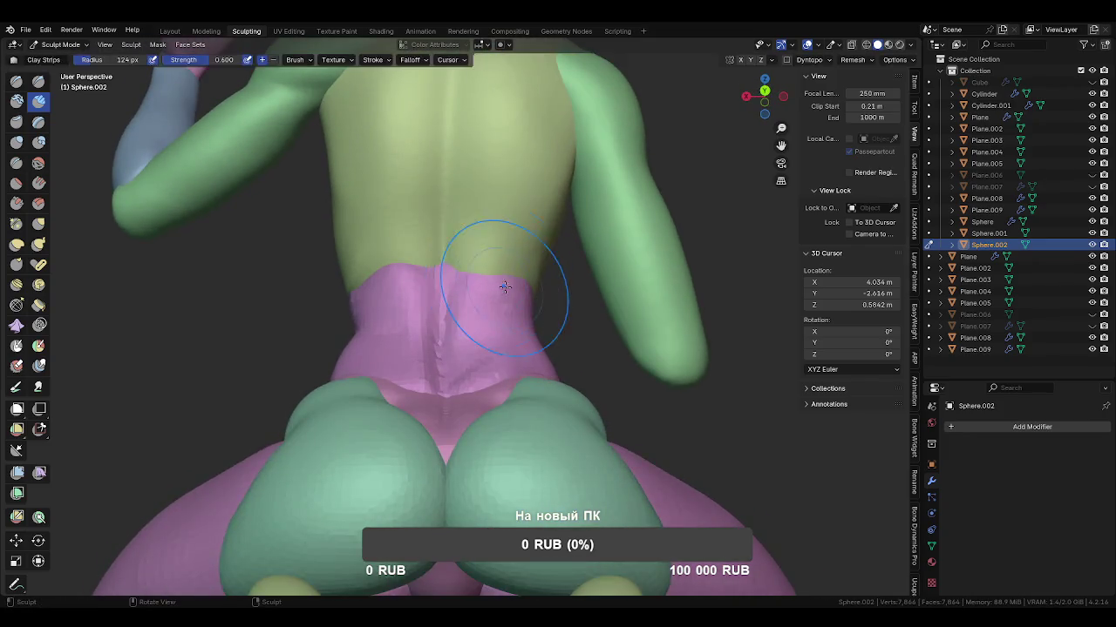
{"action": "key", "text": "g"}
{"action": "mouse_move", "coordinate": [466, 267]}
{"action": "middle_mouse_down"}
{"action": "mouse_move", "coordinate": [396, 296]}
{"action": "mouse_move", "coordinate": [473, 287]}
{"action": "mouse_move", "coordinate": [507, 268]}
{"action": "mouse_move", "coordinate": [391, 280]}
{"action": "mouse_move", "coordinate": [536, 254]}
{"action": "middle_mouse_up"}
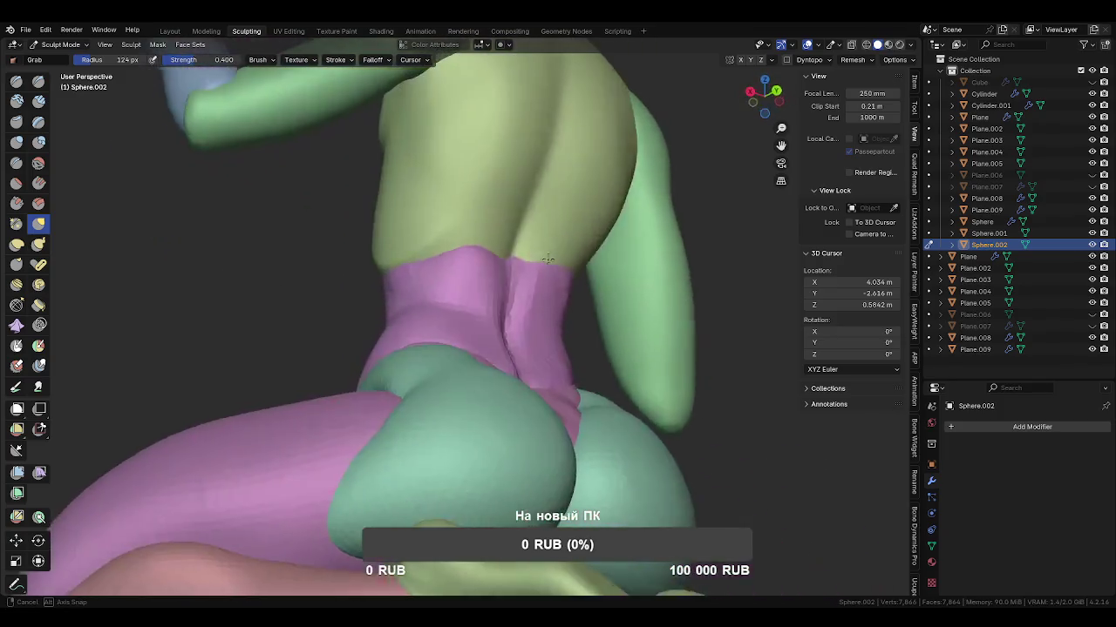
Pull the side of the pink waistband up and outward with Grab.
{"action": "middle_click_drag", "start_coordinate": [456, 267], "coordinate": [534, 247]}
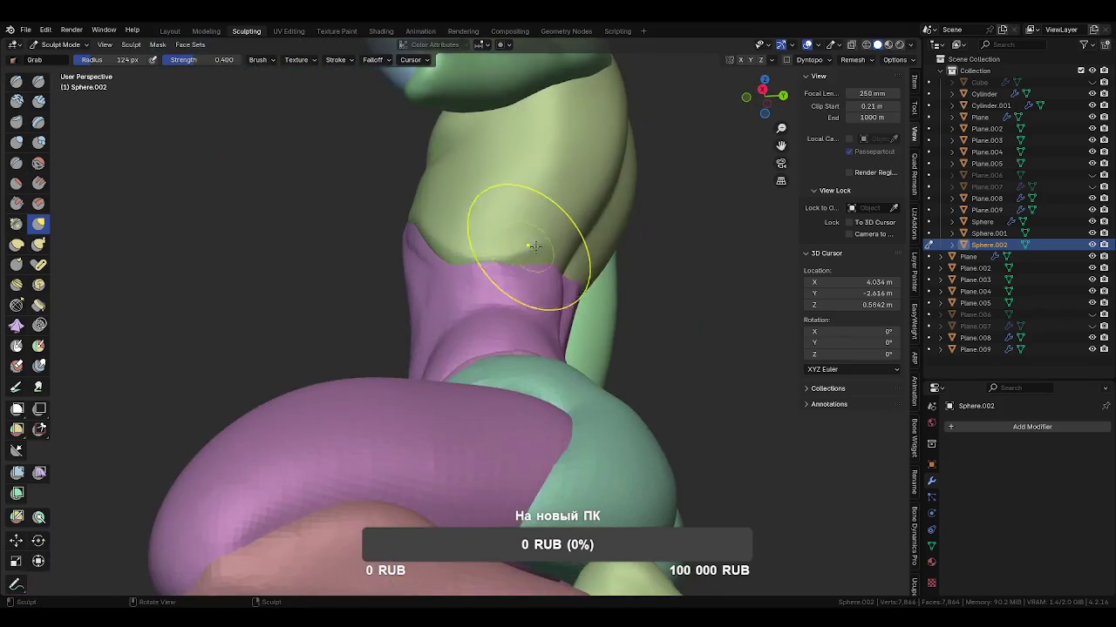
{"action": "left_click_drag", "start_coordinate": [542, 253], "coordinate": [556, 236]}
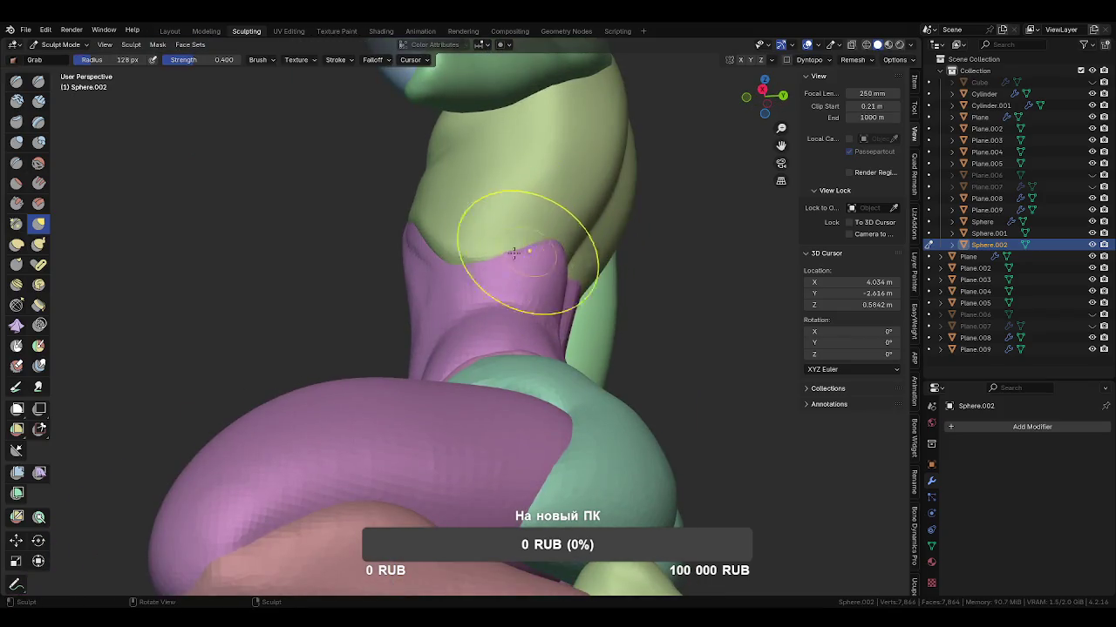
{"action": "mouse_move", "coordinate": [514, 253]}
{"action": "middle_mouse_down"}
{"action": "mouse_move", "coordinate": [561, 268]}
{"action": "mouse_move", "coordinate": [547, 251]}
{"action": "middle_mouse_up"}
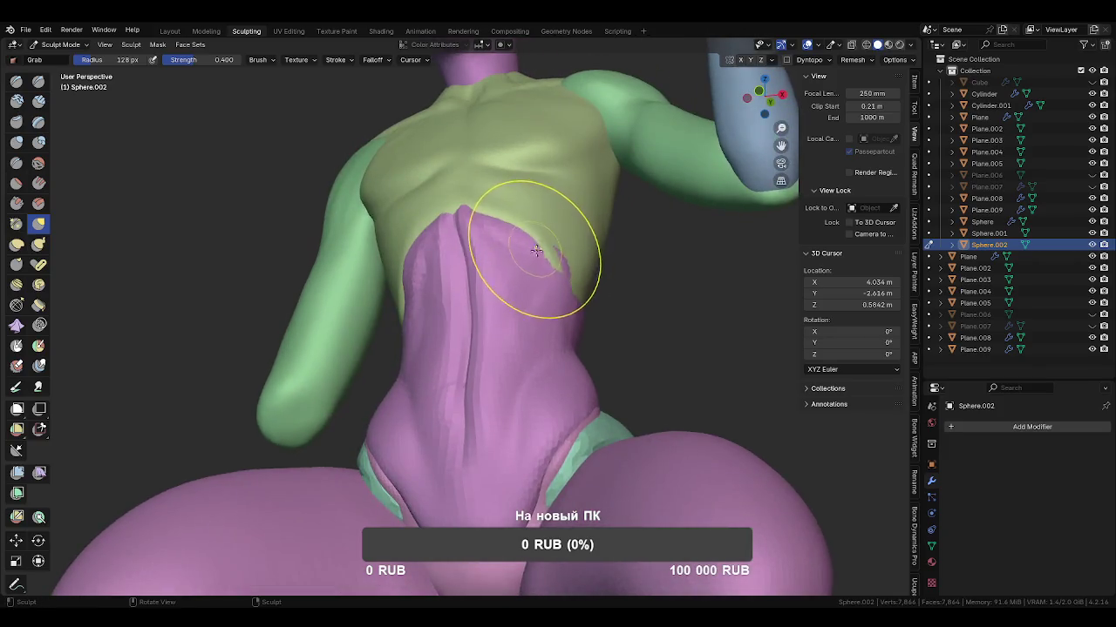
Tidy the waistband edge, alternating Draw Sharp and Grab, with the brush set to 135 px.
{"action": "key", "text": "shift+x"}
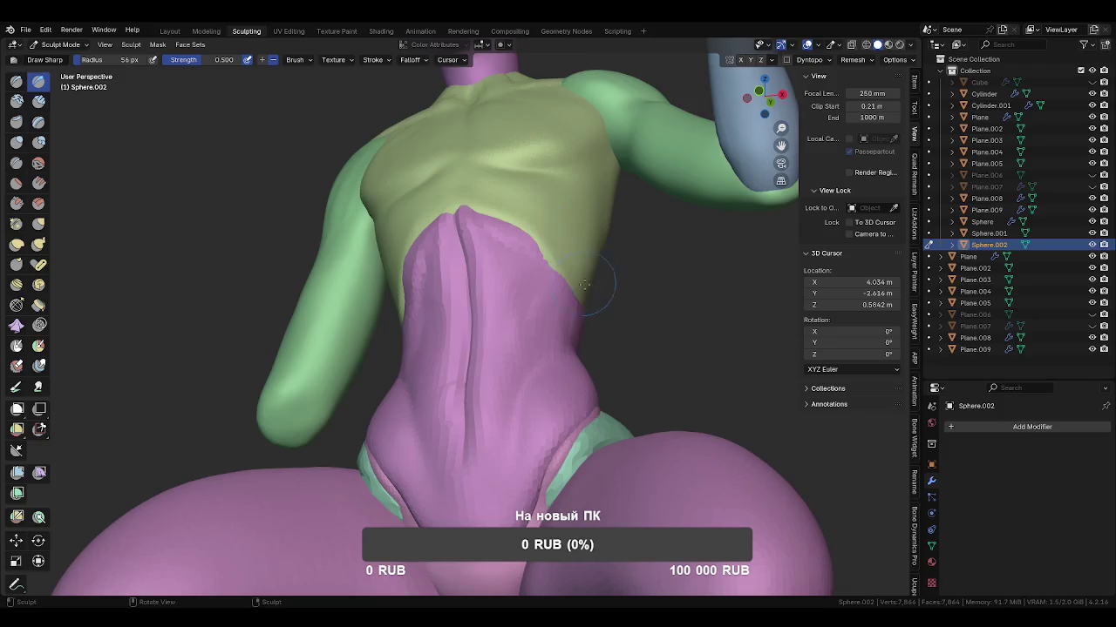
{"action": "mouse_move", "coordinate": [576, 277]}
{"action": "middle_mouse_down"}
{"action": "mouse_move", "coordinate": [486, 229]}
{"action": "mouse_move", "coordinate": [512, 232]}
{"action": "mouse_move", "coordinate": [499, 229]}
{"action": "mouse_move", "coordinate": [508, 247]}
{"action": "mouse_move", "coordinate": [438, 288]}
{"action": "middle_mouse_up"}
{"action": "key", "text": "g"}
{"action": "key", "text": "shift+x"}
{"action": "key", "text": "g"}
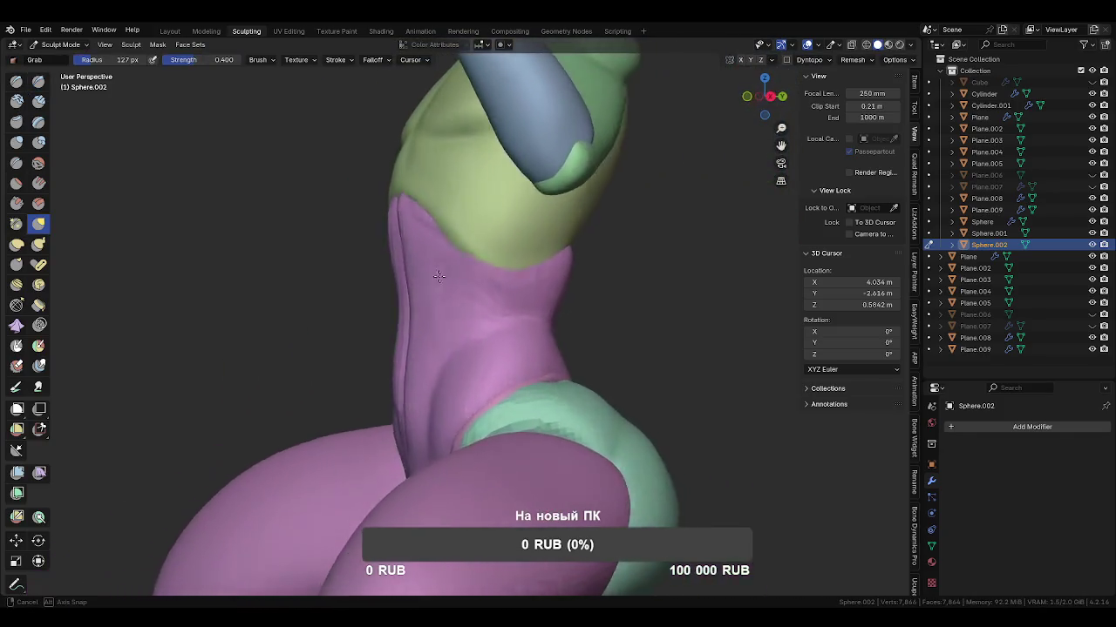
{"action": "mouse_move", "coordinate": [528, 281]}
{"action": "middle_mouse_down"}
{"action": "mouse_move", "coordinate": [549, 277]}
{"action": "mouse_move", "coordinate": [449, 275]}
{"action": "mouse_move", "coordinate": [487, 222]}
{"action": "mouse_move", "coordinate": [494, 249]}
{"action": "middle_mouse_up"}
{"action": "key", "text": "f"}
{"action": "left_click", "coordinate": [558, 271]}
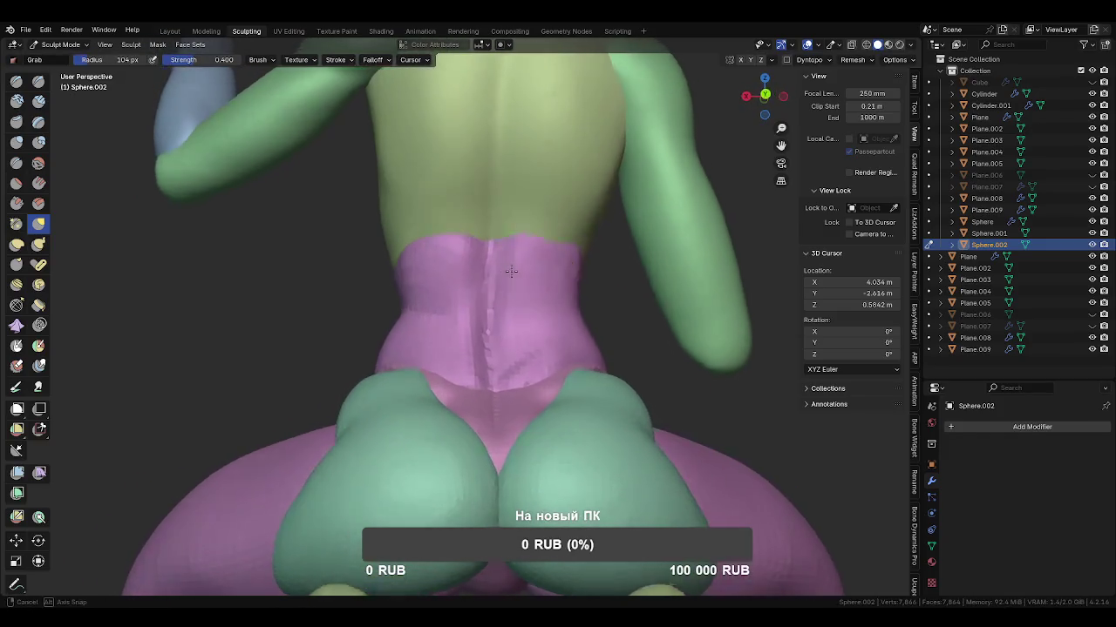
Carve a vertical seam down the back of the Sphere.002 pants with Draw Sharp.
{"action": "key", "text": "shift+space"}
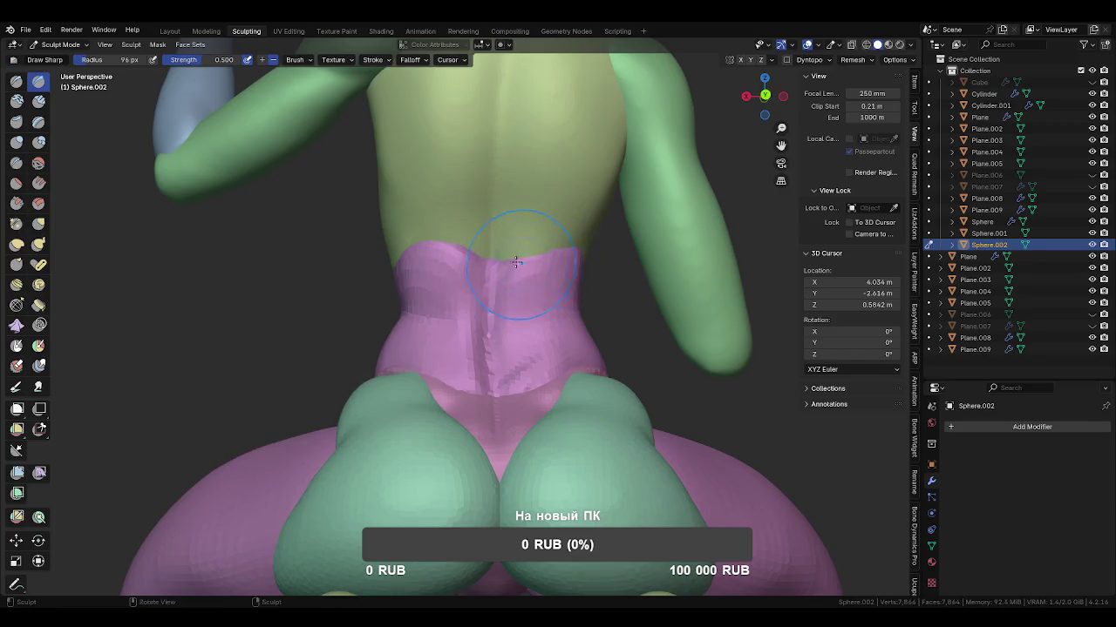
{"action": "mouse_move", "coordinate": [551, 253]}
{"action": "middle_mouse_down"}
{"action": "mouse_move", "coordinate": [503, 246]}
{"action": "mouse_move", "coordinate": [520, 290]}
{"action": "mouse_move", "coordinate": [473, 373]}
{"action": "middle_mouse_up"}
{"action": "scroll", "coordinate": [493, 473], "scroll_direction": "up", "scroll_amount": 2}
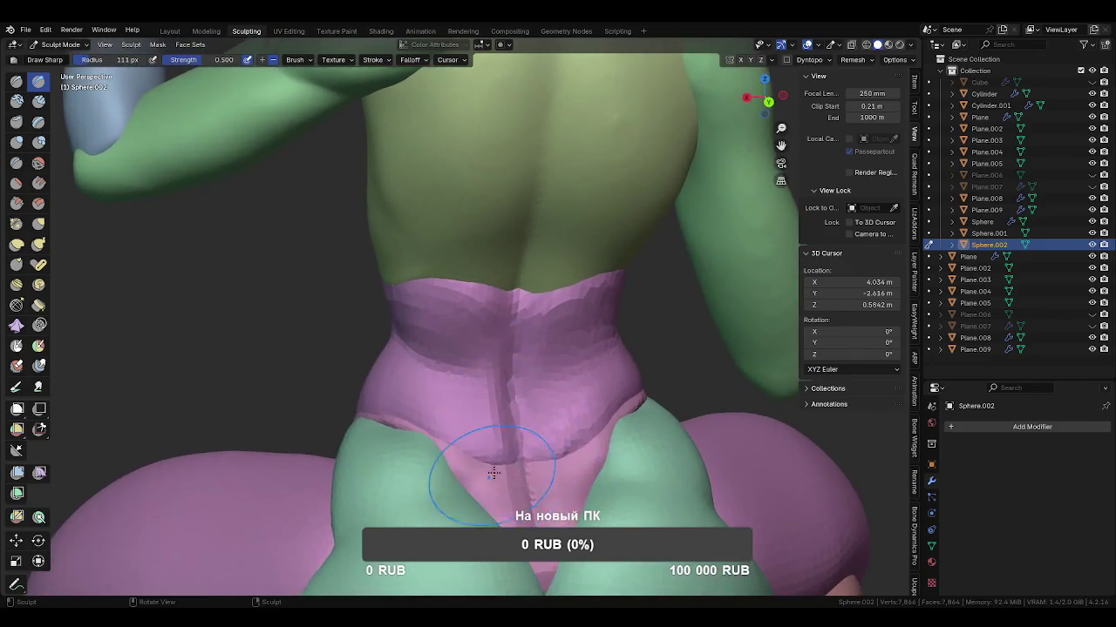
{"action": "scroll", "coordinate": [494, 473], "scroll_direction": "down", "scroll_amount": 2}
{"action": "scroll", "coordinate": [494, 473], "scroll_direction": "down", "scroll_amount": 3}
{"action": "scroll", "coordinate": [523, 348], "scroll_direction": "down", "scroll_amount": 1}
Zoom out over the kneeling figure and switch sculpting to the Cylinder.001 leg mesh.
{"action": "mouse_move", "coordinate": [552, 274]}
{"action": "middle_mouse_down"}
{"action": "mouse_move", "coordinate": [549, 390]}
{"action": "mouse_move", "coordinate": [709, 332]}
{"action": "mouse_move", "coordinate": [598, 291]}
{"action": "mouse_move", "coordinate": [648, 309]}
{"action": "mouse_move", "coordinate": [632, 328]}
{"action": "mouse_move", "coordinate": [657, 319]}
{"action": "mouse_move", "coordinate": [630, 377]}
{"action": "middle_mouse_up"}
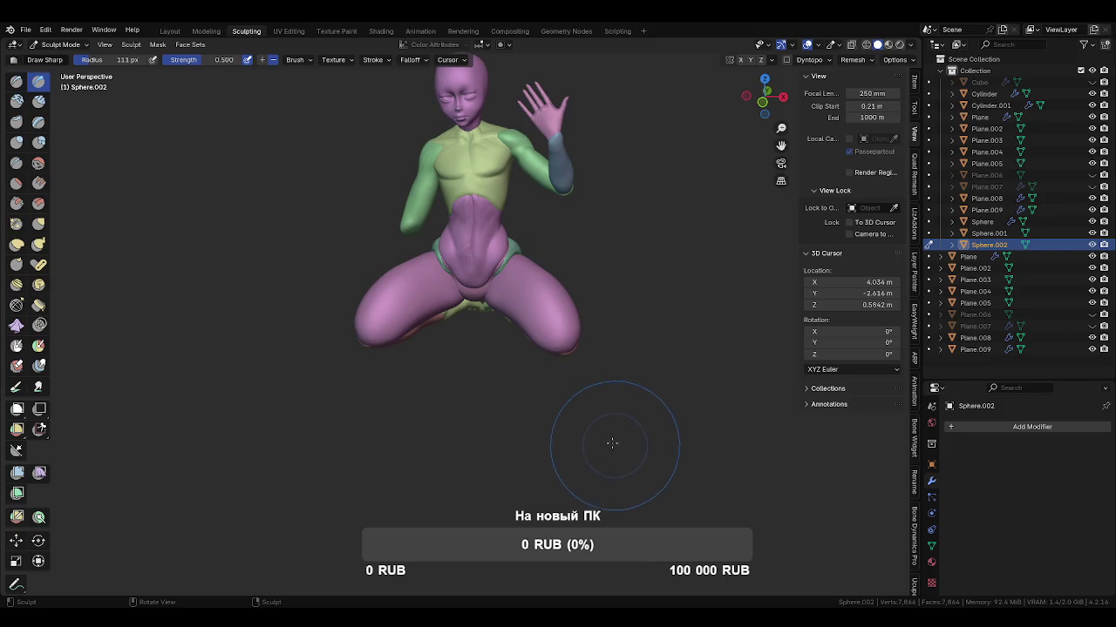
{"action": "mouse_move", "coordinate": [556, 386]}
{"action": "middle_mouse_down"}
{"action": "mouse_move", "coordinate": [504, 389]}
{"action": "mouse_move", "coordinate": [508, 368]}
{"action": "mouse_move", "coordinate": [526, 398]}
{"action": "mouse_move", "coordinate": [475, 295]}
{"action": "mouse_move", "coordinate": [492, 358]}
{"action": "middle_mouse_up"}
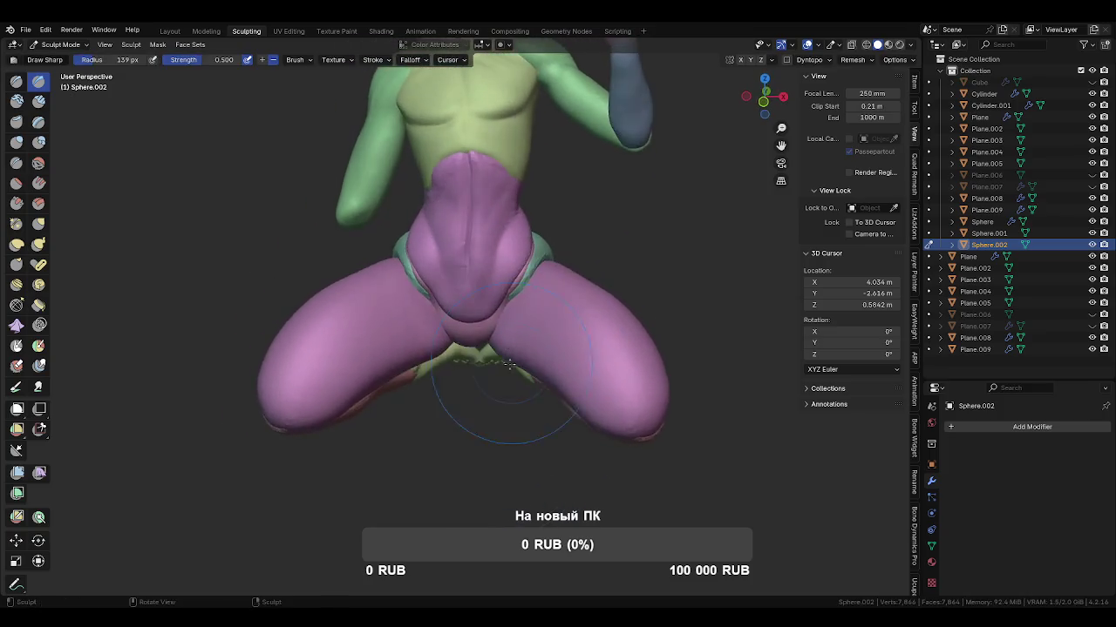
{"action": "key", "text": "alt+q"}
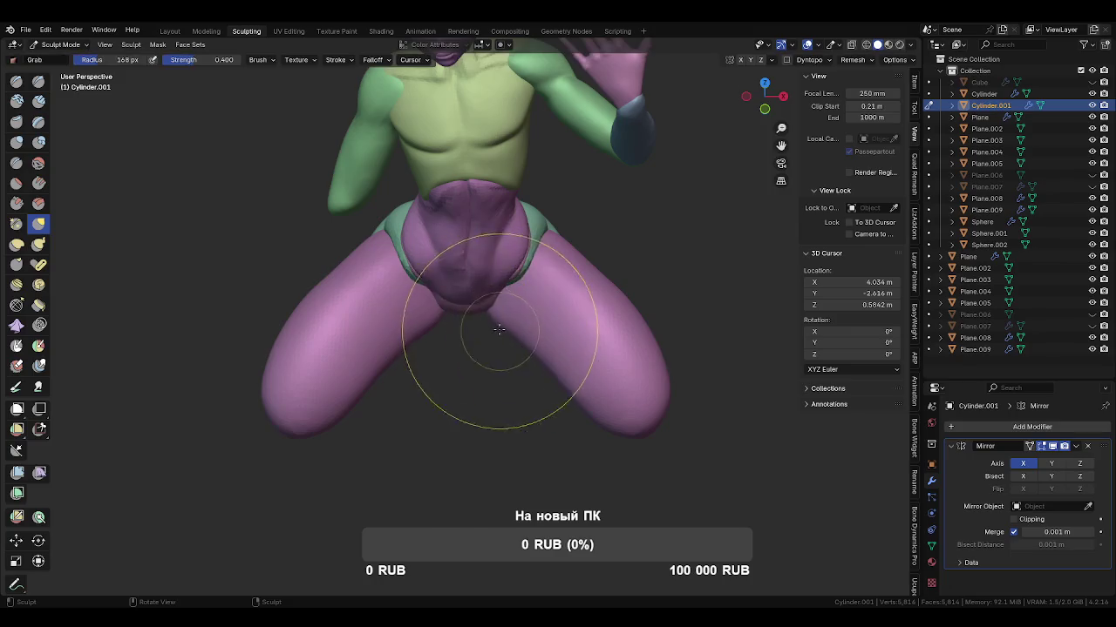
Shape the thighs on Cylinder.001 with Grab, resizing the brush from 140 to 181 to 148 px.
{"action": "mouse_move", "coordinate": [502, 343]}
{"action": "middle_mouse_down"}
{"action": "mouse_move", "coordinate": [512, 372]}
{"action": "mouse_move", "coordinate": [510, 361]}
{"action": "middle_mouse_up"}
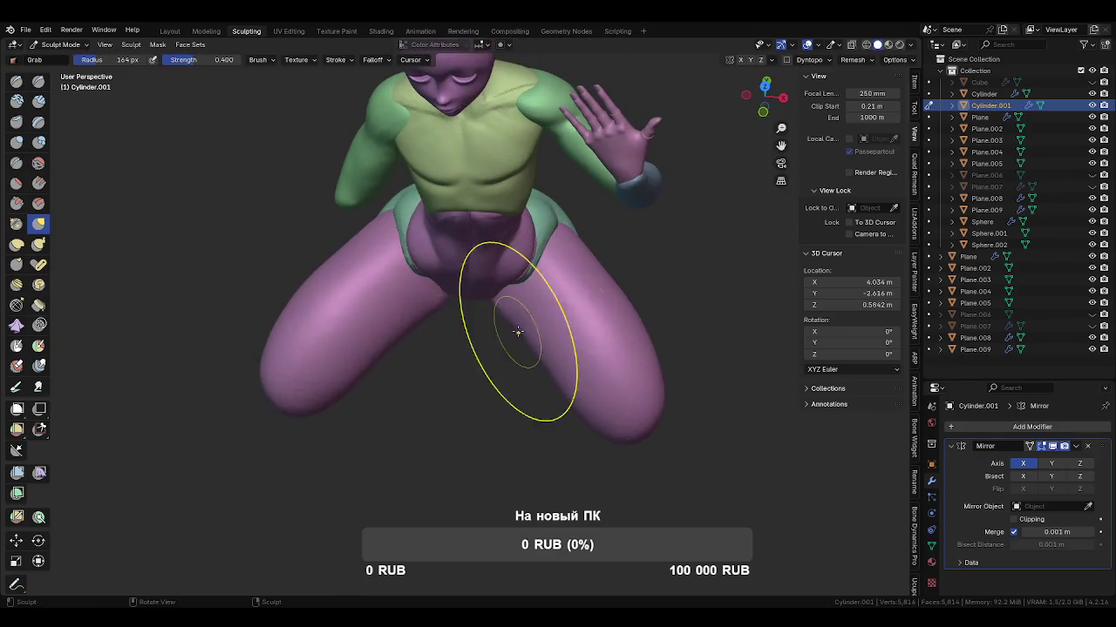
{"action": "key", "text": "f"}
{"action": "left_click", "coordinate": [554, 384]}
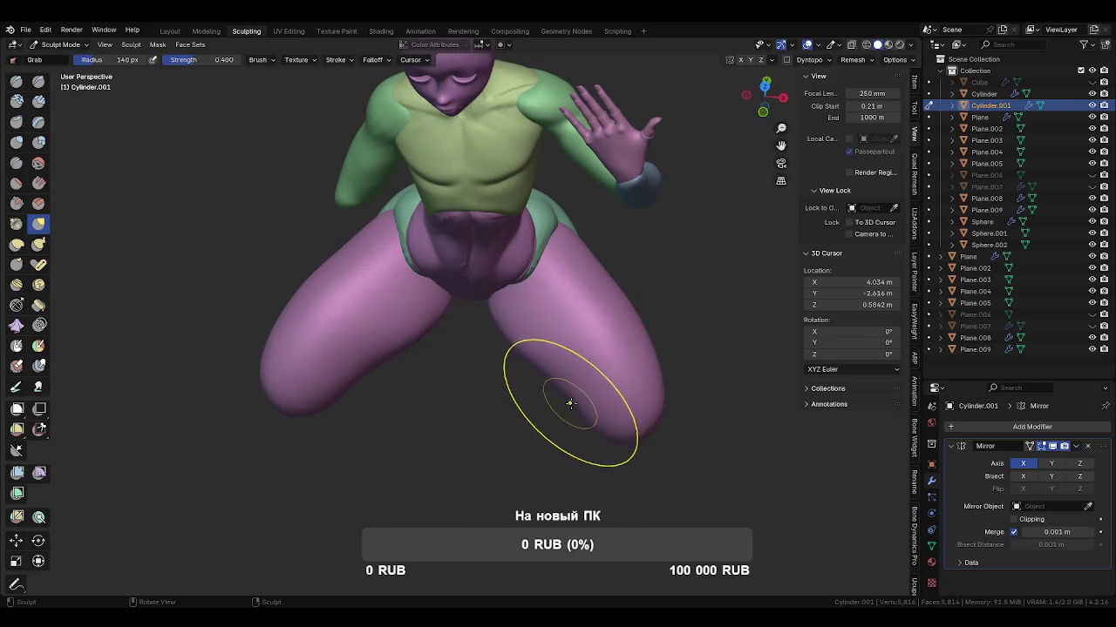
{"action": "key", "text": "f"}
{"action": "left_click", "coordinate": [556, 406]}
{"action": "middle_click_drag", "start_coordinate": [556, 406], "coordinate": [507, 391]}
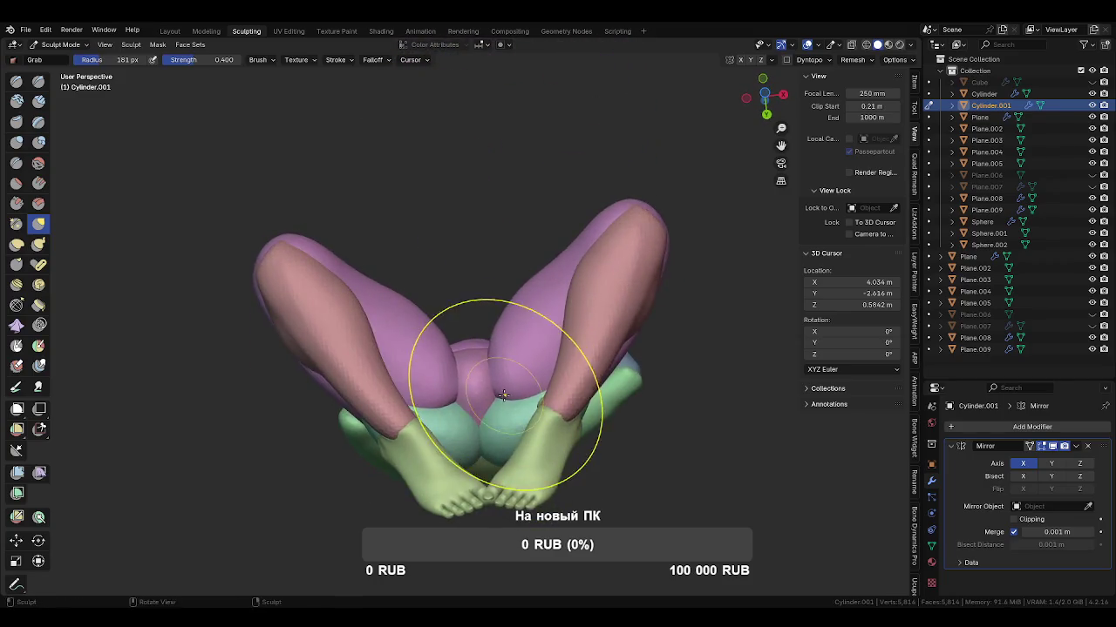
{"action": "key", "text": "f"}
{"action": "middle_click_drag", "start_coordinate": [513, 325], "coordinate": [584, 394]}
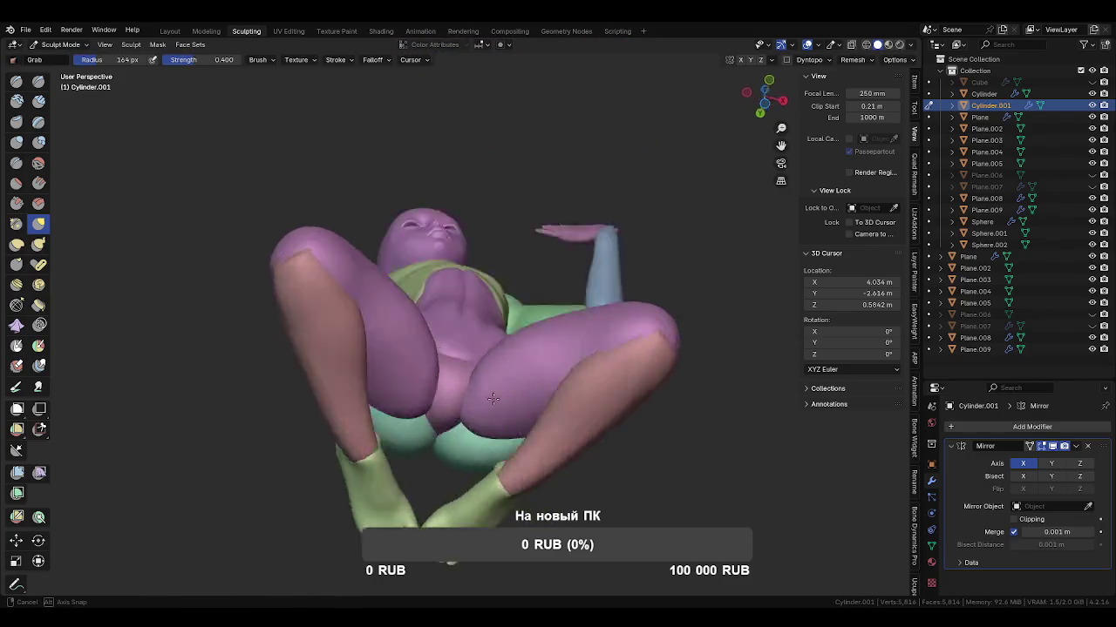
{"action": "left_click", "coordinate": [584, 394]}
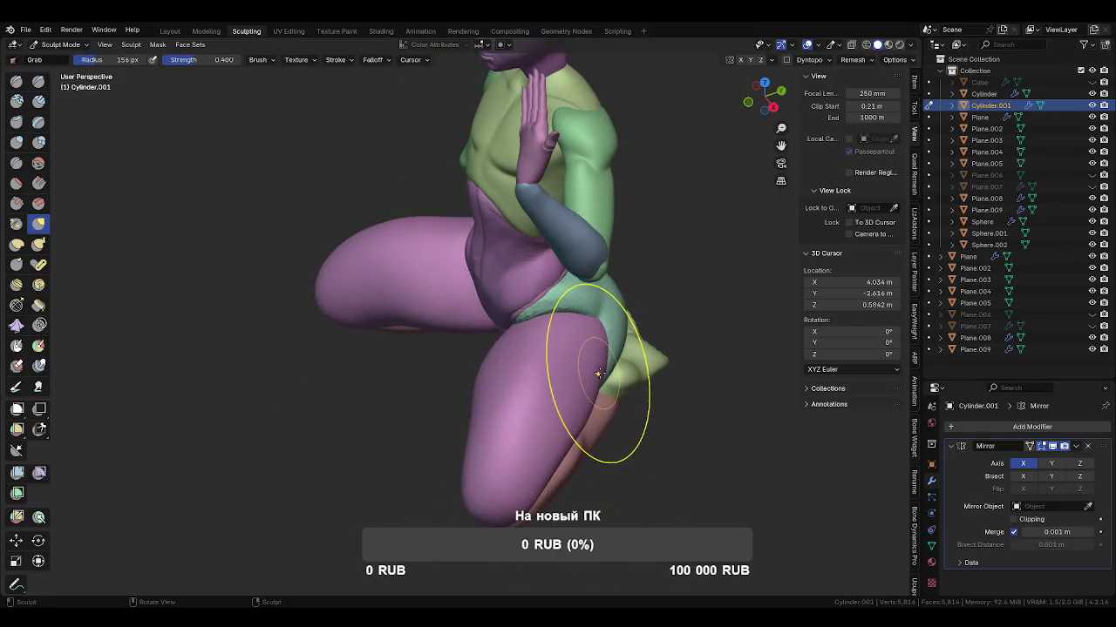
Pull the hip and thigh from side views, then return to Object Mode and save.
{"action": "middle_click_drag", "start_coordinate": [575, 445], "coordinate": [529, 490]}
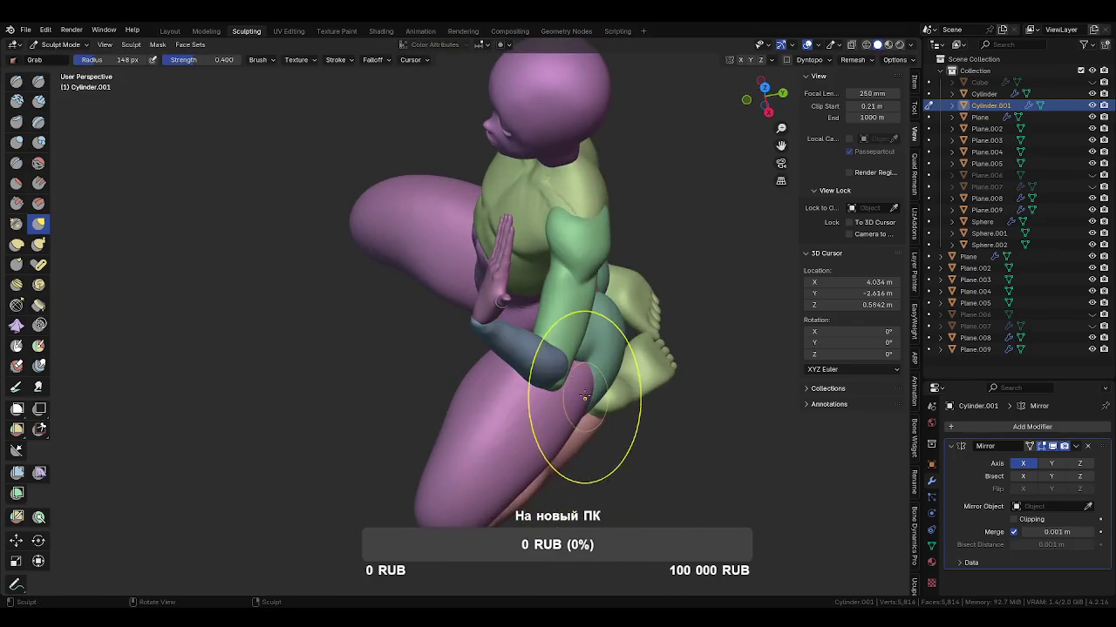
{"action": "middle_click_drag", "start_coordinate": [580, 427], "coordinate": [542, 355]}
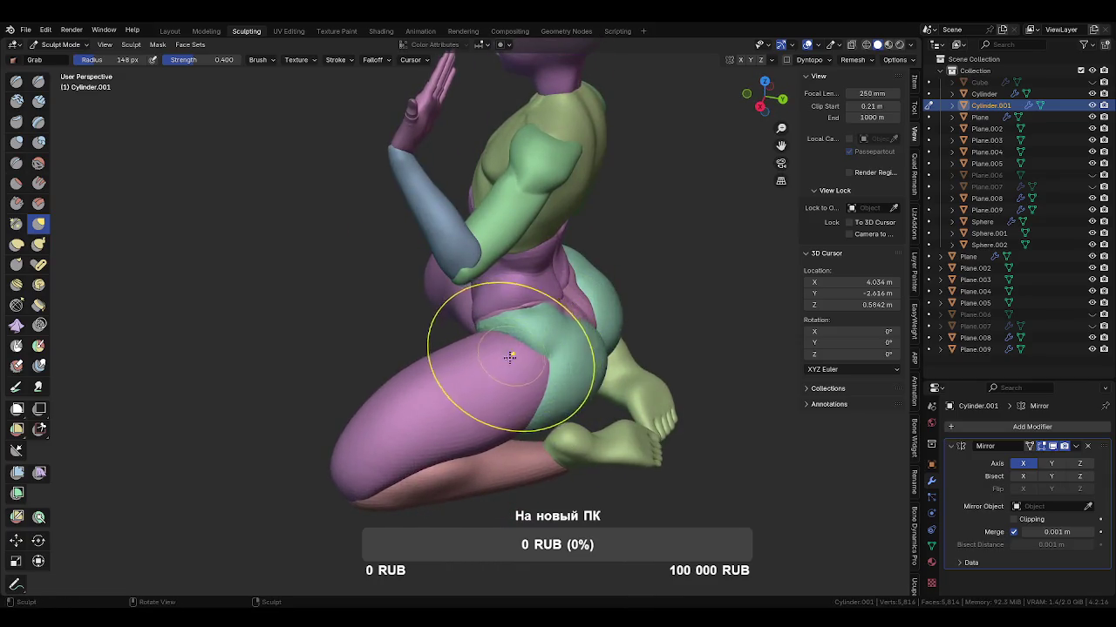
{"action": "mouse_move", "coordinate": [514, 348]}
{"action": "middle_mouse_down"}
{"action": "mouse_move", "coordinate": [494, 306]}
{"action": "mouse_move", "coordinate": [515, 364]}
{"action": "middle_mouse_up"}
{"action": "key", "text": "ctrl+Tab"}
{"action": "left_click", "coordinate": [477, 364]}
{"action": "key", "text": "ctrl+s"}
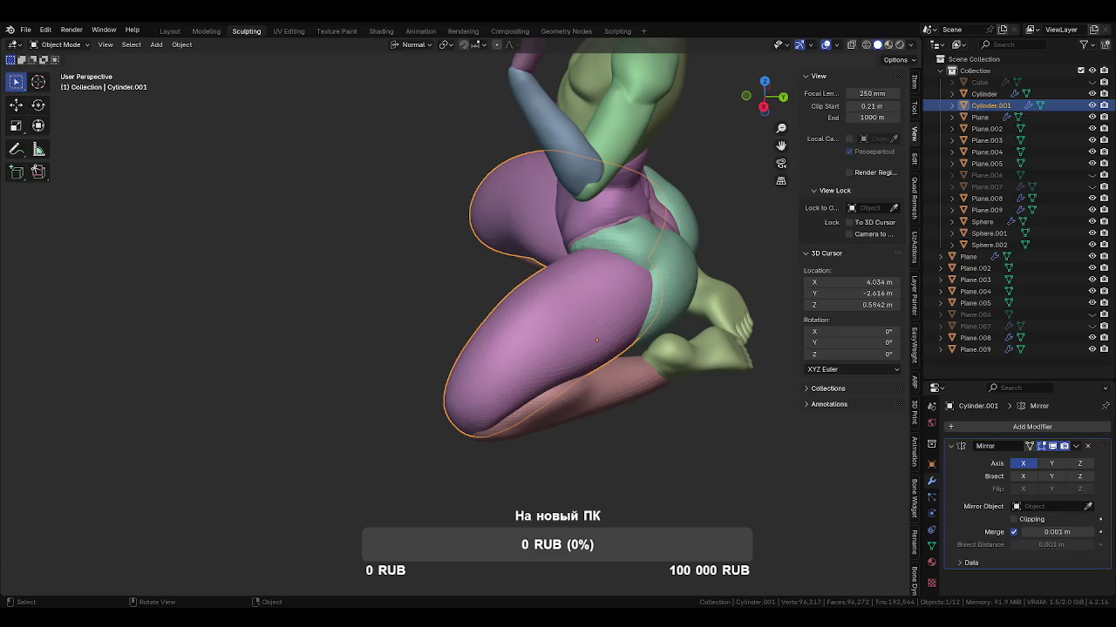
Orbit the view around the model after saving FrauPerhta1.blend.
{"action": "key", "text": "shift"}
{"action": "mouse_move", "coordinate": [536, 346]}
{"action": "middle_mouse_down"}
{"action": "mouse_move", "coordinate": [612, 306]}
{"action": "mouse_move", "coordinate": [528, 271]}
{"action": "mouse_move", "coordinate": [543, 329]}
{"action": "mouse_move", "coordinate": [498, 301]}
{"action": "mouse_move", "coordinate": [504, 343]}
{"action": "mouse_move", "coordinate": [489, 296]}
{"action": "middle_mouse_up"}
Re-enter Sculpt Mode on the pants and resize the Grab brush for the thigh.
{"action": "key", "text": "ctrl+Tab"}
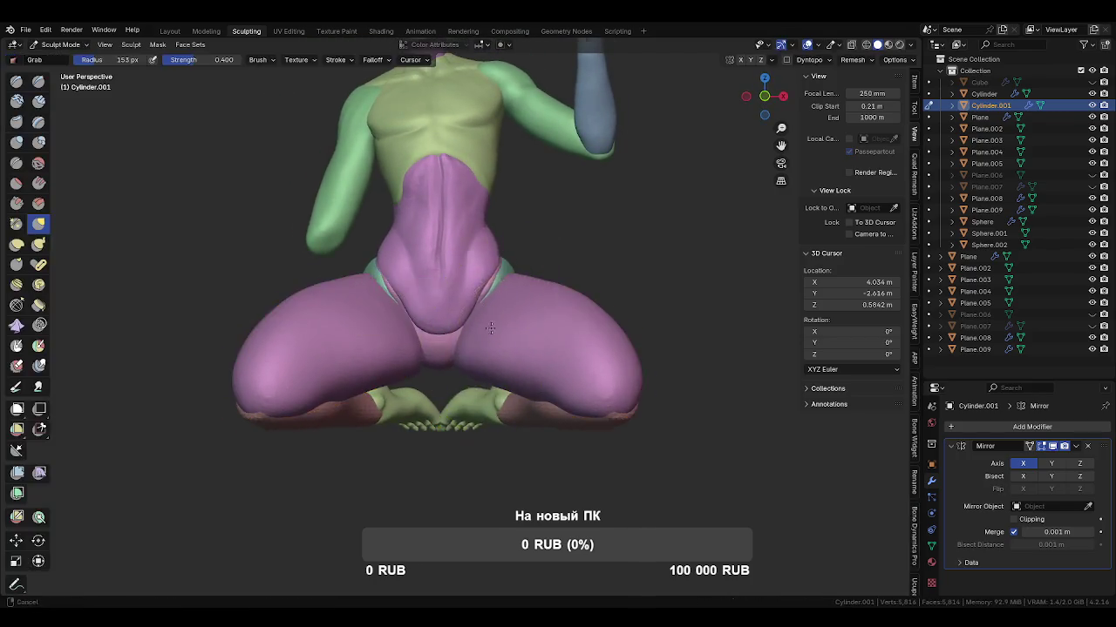
{"action": "scroll", "coordinate": [478, 313], "scroll_direction": "up", "scroll_amount": 4}
{"action": "key", "text": "f"}
{"action": "left_click", "coordinate": [479, 300]}
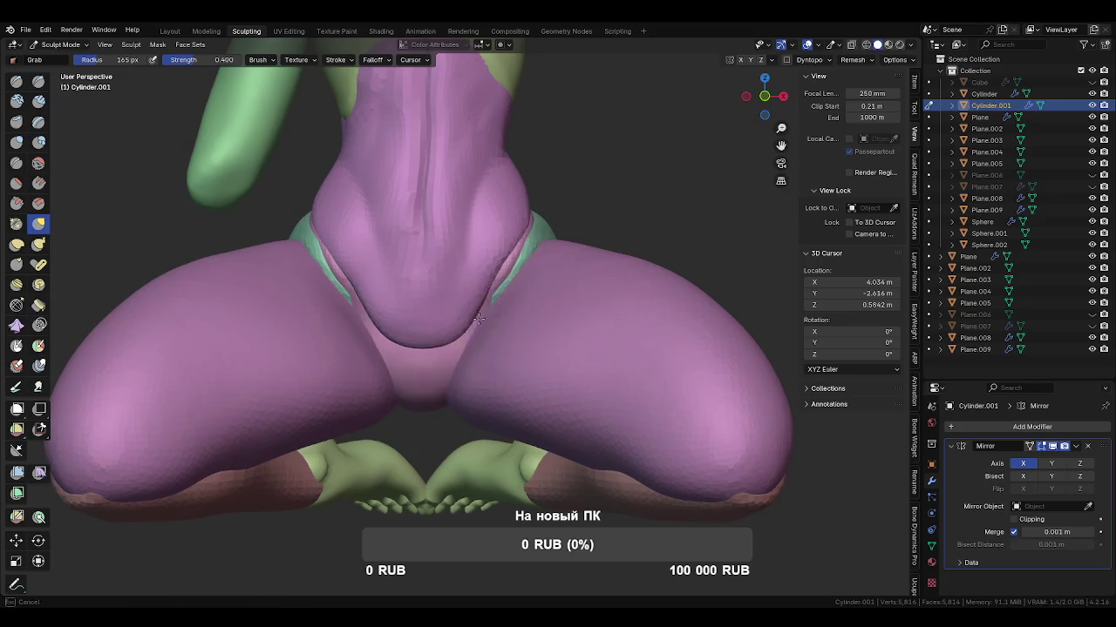
{"action": "mouse_move", "coordinate": [478, 300]}
{"action": "middle_mouse_down"}
{"action": "mouse_move", "coordinate": [499, 346]}
{"action": "mouse_move", "coordinate": [476, 296]}
{"action": "middle_mouse_up"}
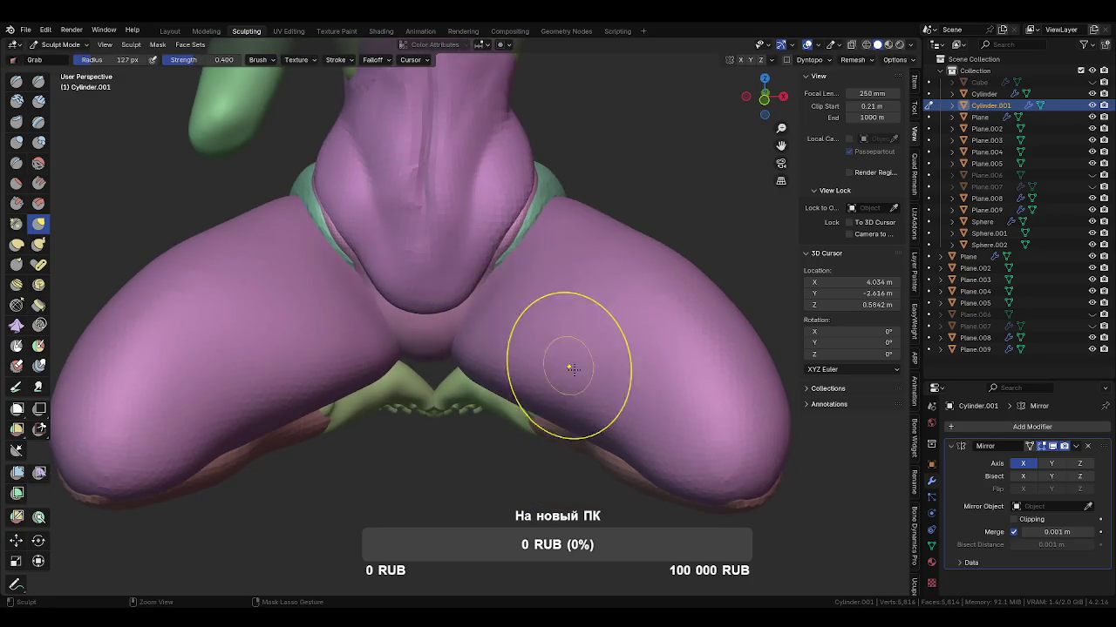
{"action": "middle_click_drag", "start_coordinate": [579, 355], "coordinate": [523, 298]}
Switch to a smaller Crease brush and zoom in on the pink thigh and knee.
{"action": "key", "text": "shift+c"}
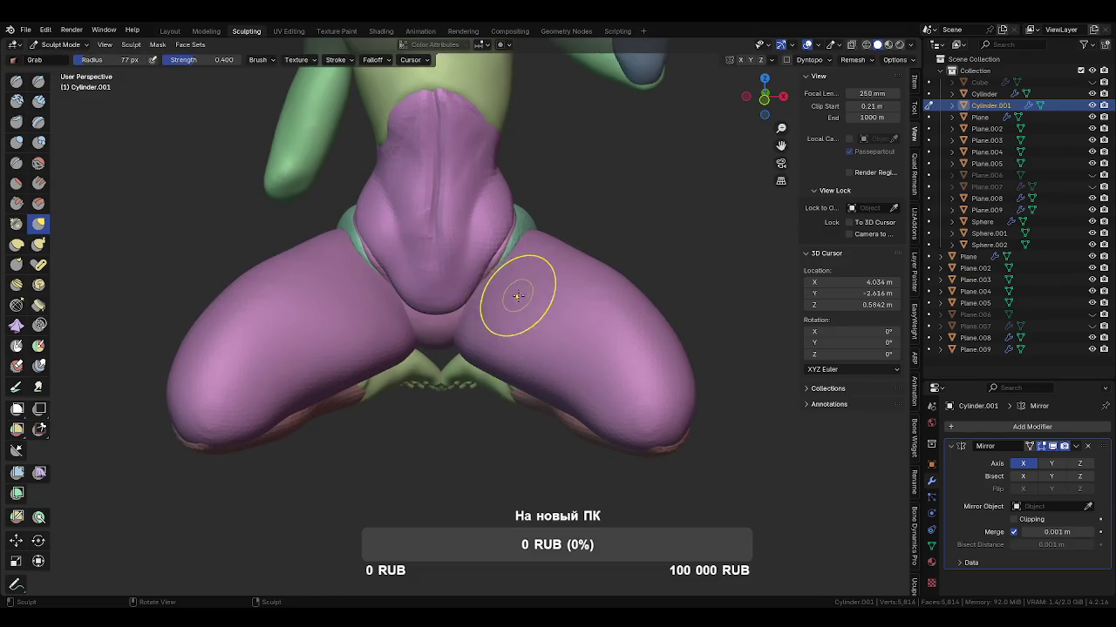
{"action": "key", "text": "f"}
{"action": "left_click", "coordinate": [497, 294]}
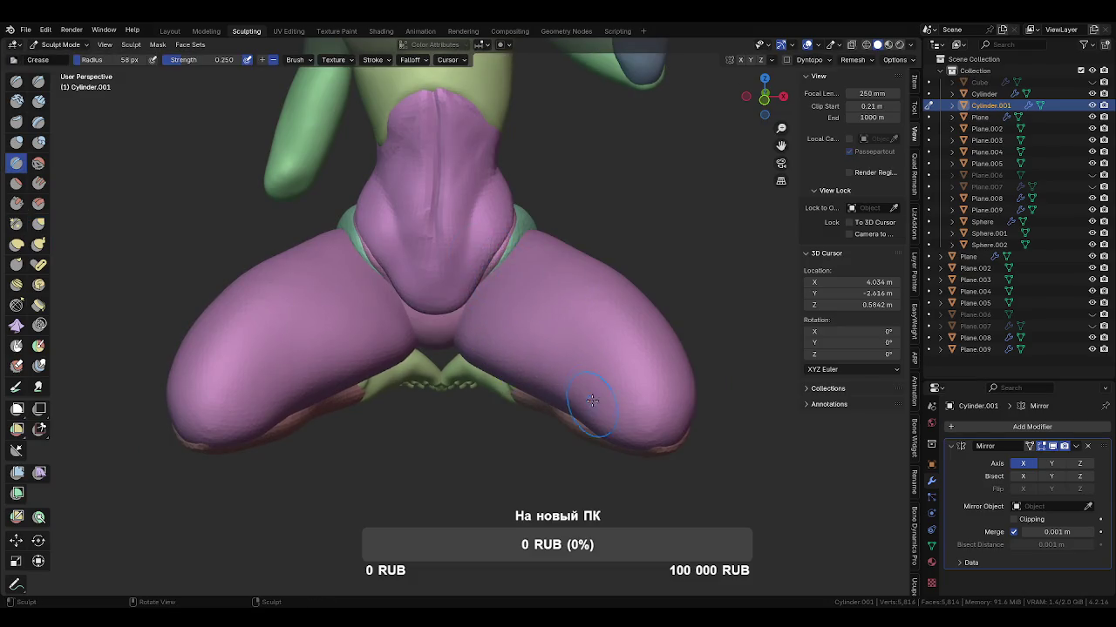
{"action": "mouse_move", "coordinate": [574, 378]}
{"action": "middle_mouse_down"}
{"action": "mouse_move", "coordinate": [552, 323]}
{"action": "mouse_move", "coordinate": [557, 389]}
{"action": "mouse_move", "coordinate": [495, 467]}
{"action": "mouse_move", "coordinate": [480, 458]}
{"action": "middle_mouse_up"}
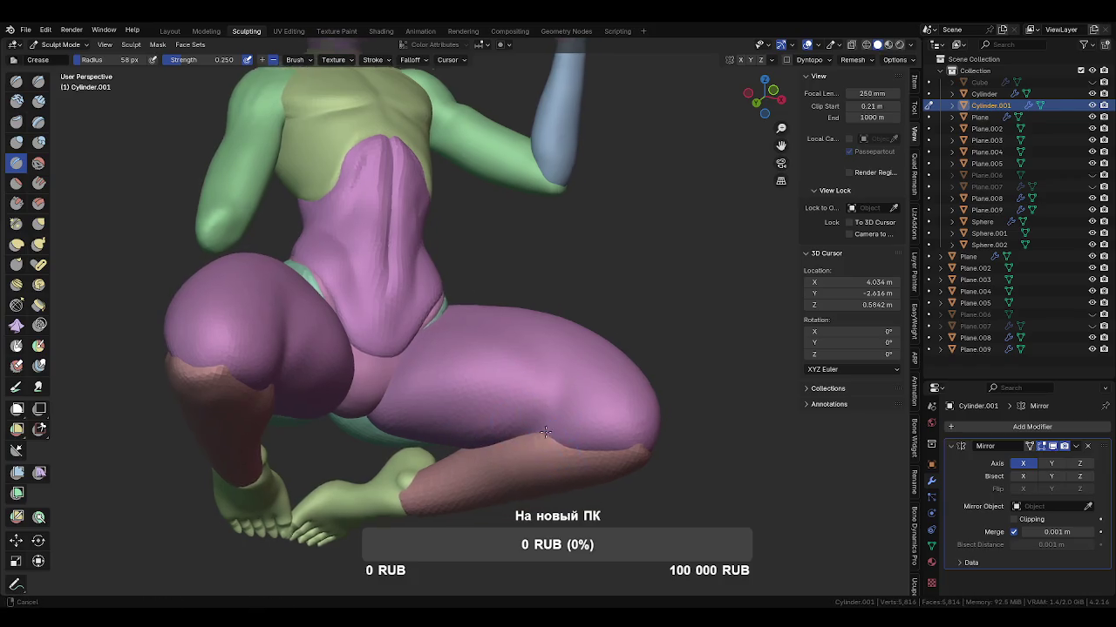
{"action": "scroll", "coordinate": [558, 427], "scroll_direction": "up", "scroll_amount": 2}
{"action": "middle_click_drag", "start_coordinate": [628, 425], "coordinate": [632, 419]}
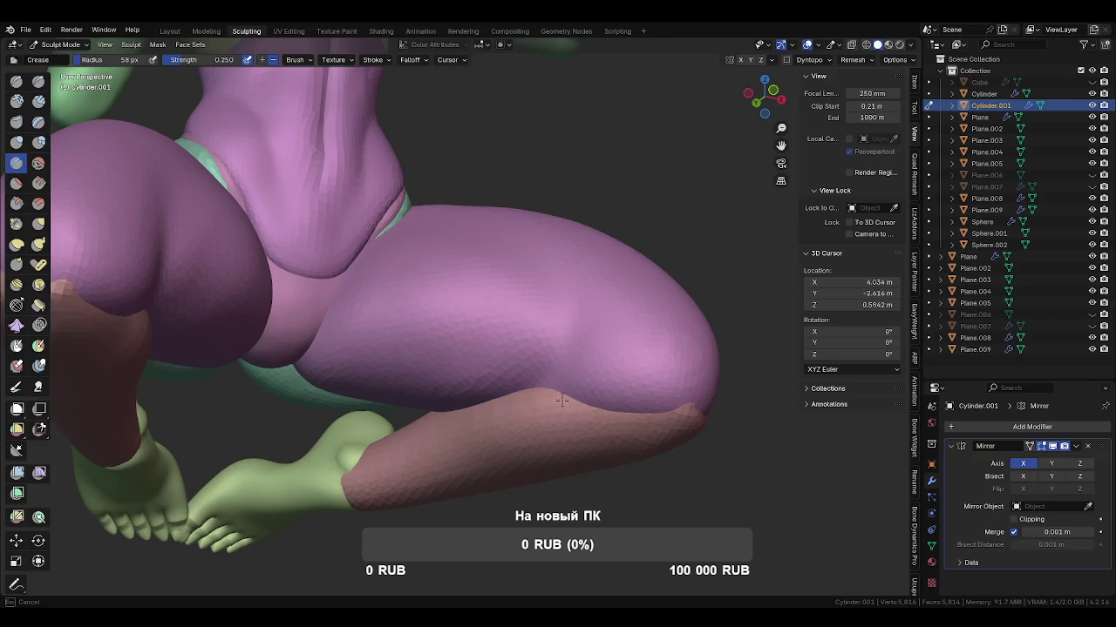
{"action": "middle_click_drag", "start_coordinate": [563, 401], "coordinate": [562, 400]}
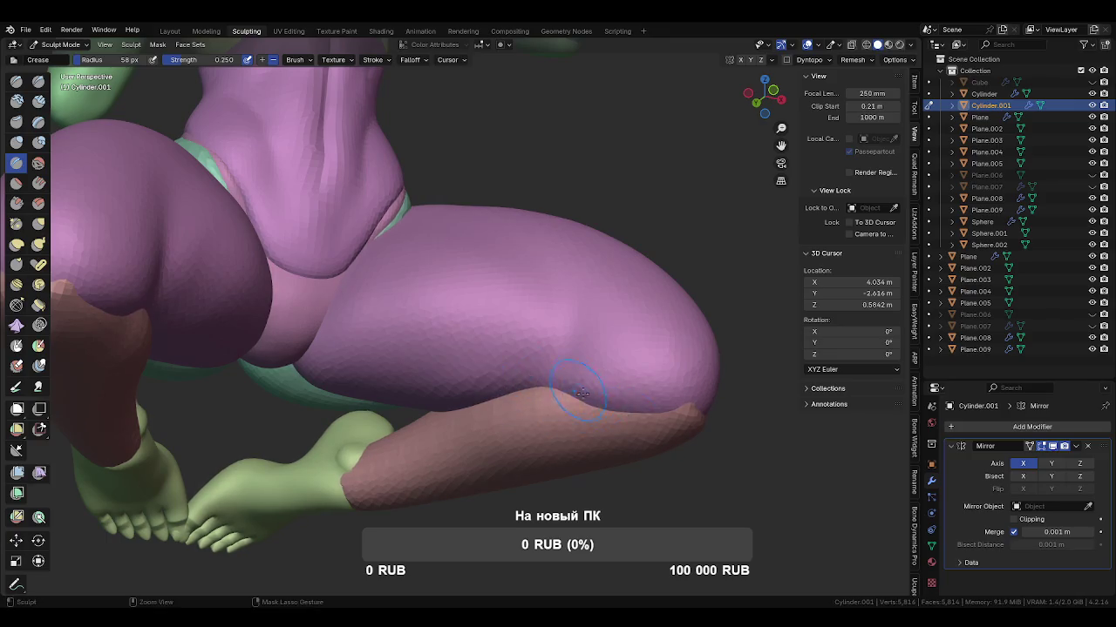
Toggle sculpting to Cylinder and back to Cylinder.001 while orbiting around the legs.
{"action": "key", "text": "alt+q"}
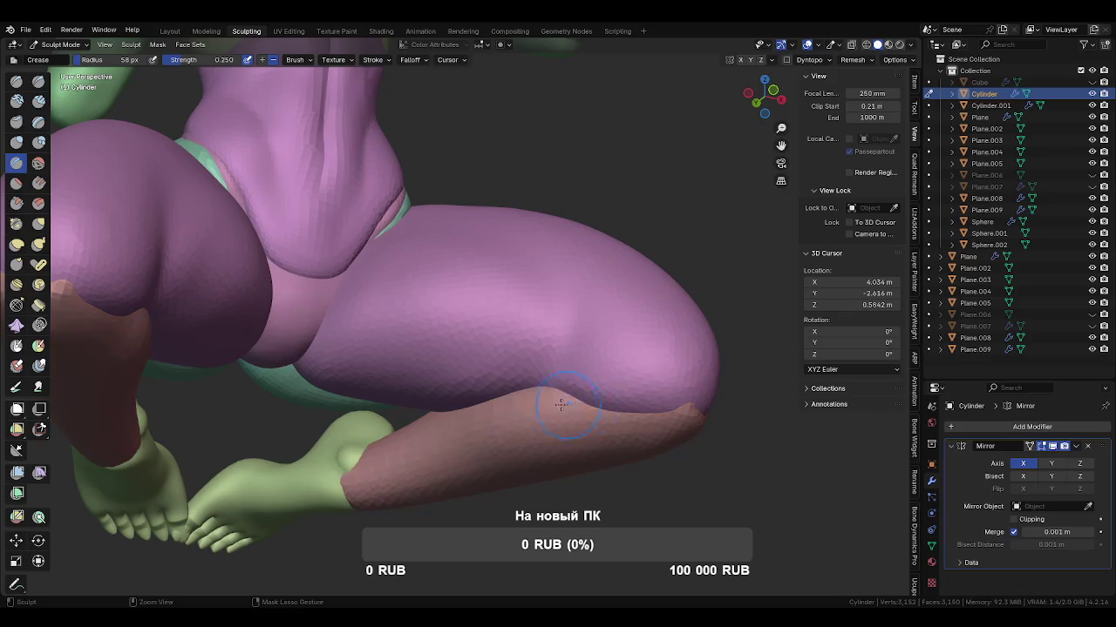
{"action": "mouse_move", "coordinate": [551, 410]}
{"action": "middle_mouse_down"}
{"action": "mouse_move", "coordinate": [514, 405]}
{"action": "mouse_move", "coordinate": [498, 386]}
{"action": "mouse_move", "coordinate": [511, 386]}
{"action": "mouse_move", "coordinate": [512, 442]}
{"action": "mouse_move", "coordinate": [503, 406]}
{"action": "mouse_move", "coordinate": [501, 426]}
{"action": "mouse_move", "coordinate": [473, 399]}
{"action": "mouse_move", "coordinate": [485, 461]}
{"action": "middle_mouse_up"}
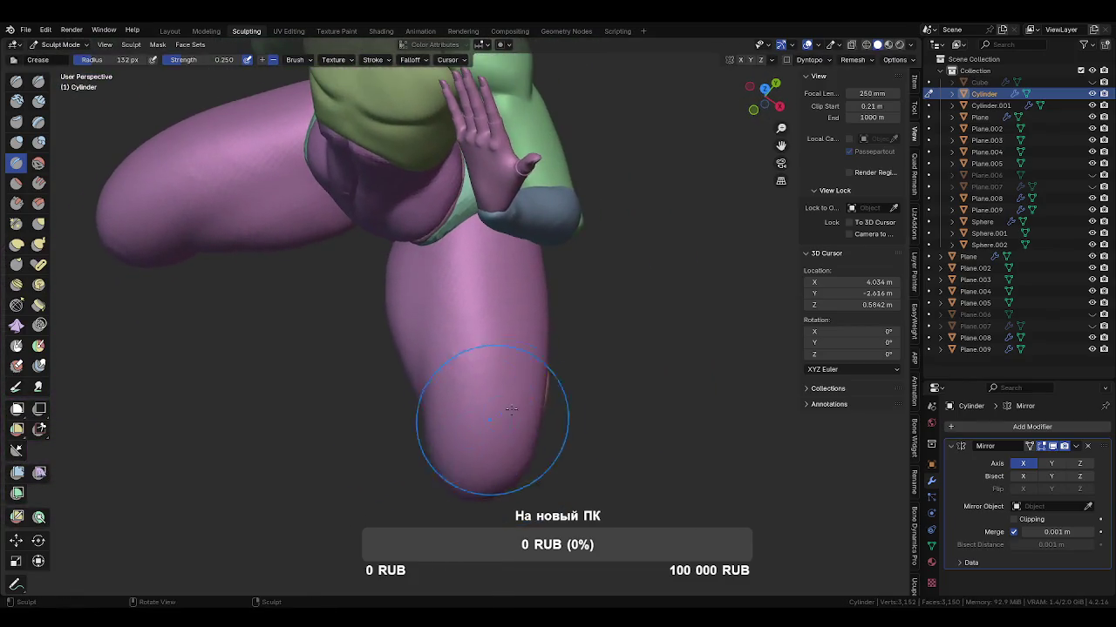
{"action": "mouse_move", "coordinate": [560, 448]}
{"action": "middle_mouse_down"}
{"action": "mouse_move", "coordinate": [526, 438]}
{"action": "mouse_move", "coordinate": [535, 410]}
{"action": "mouse_move", "coordinate": [506, 355]}
{"action": "mouse_move", "coordinate": [409, 416]}
{"action": "mouse_move", "coordinate": [453, 392]}
{"action": "mouse_move", "coordinate": [398, 386]}
{"action": "mouse_move", "coordinate": [498, 386]}
{"action": "middle_mouse_up"}
{"action": "key", "text": "alt+q"}
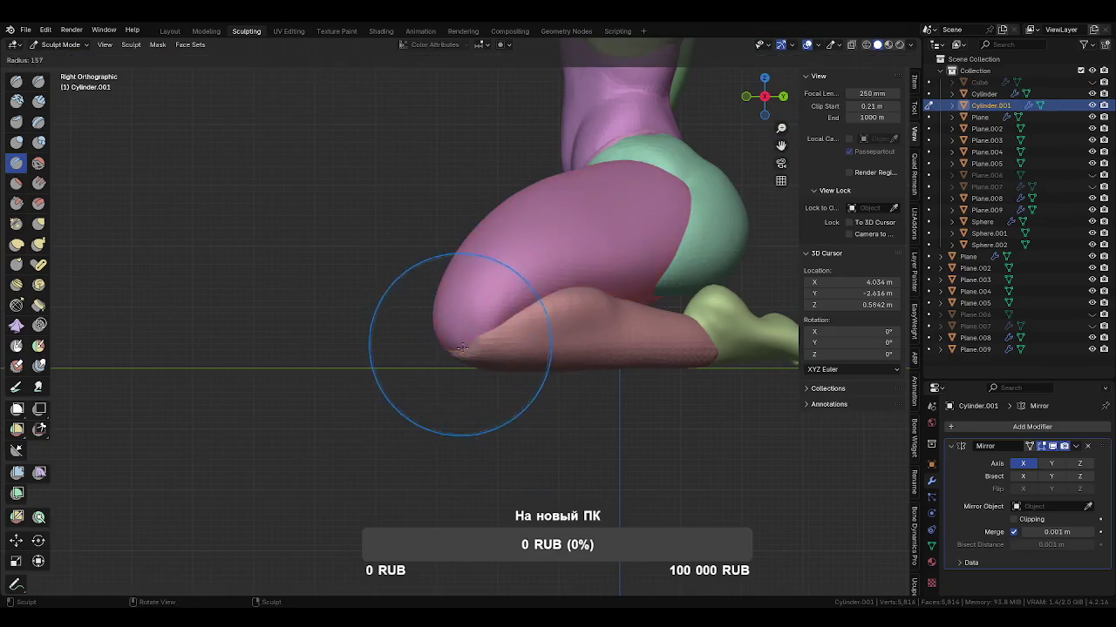
Switch to Grab and resize the brush while orbiting around the kneeling figure.
{"action": "key", "text": "g"}
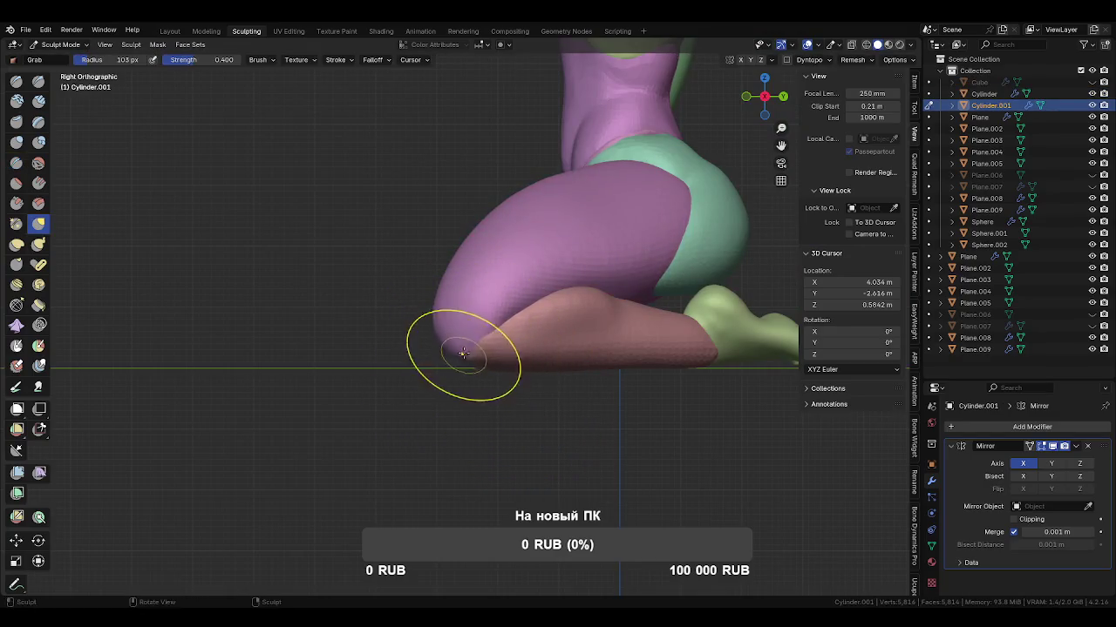
{"action": "mouse_move", "coordinate": [468, 361]}
{"action": "middle_mouse_down"}
{"action": "mouse_move", "coordinate": [563, 364]}
{"action": "mouse_move", "coordinate": [568, 384]}
{"action": "middle_mouse_up"}
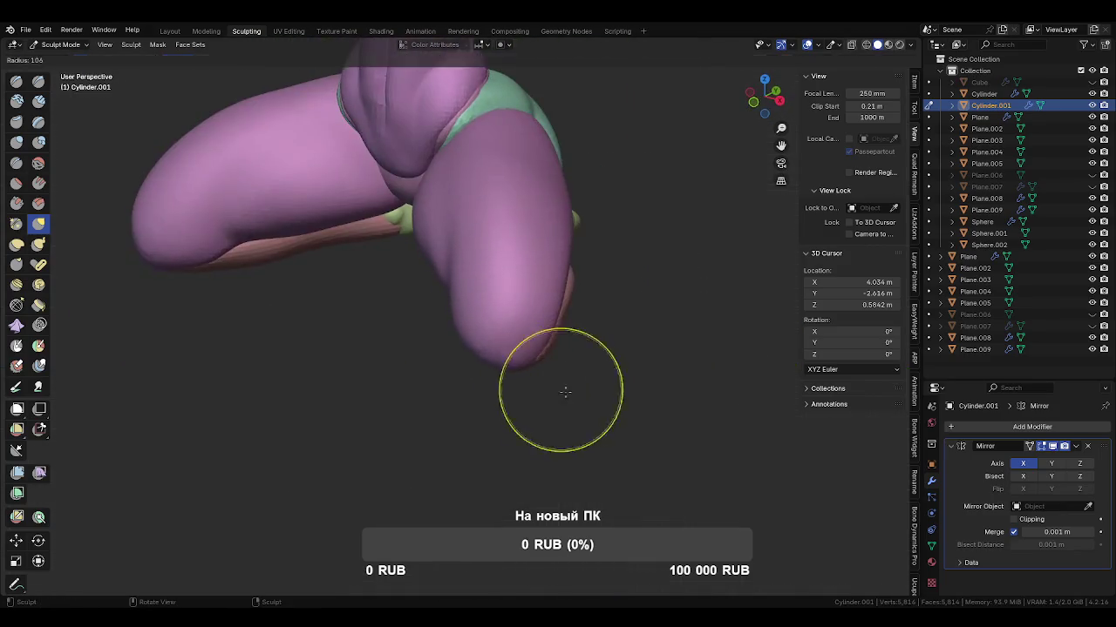
{"action": "middle_click_drag", "start_coordinate": [540, 344], "coordinate": [578, 336]}
{"action": "mouse_move", "coordinate": [515, 360]}
{"action": "middle_mouse_down"}
{"action": "mouse_move", "coordinate": [530, 354]}
{"action": "mouse_move", "coordinate": [501, 360]}
{"action": "mouse_move", "coordinate": [473, 287]}
{"action": "middle_mouse_up"}
{"action": "key", "text": "f"}
{"action": "left_click", "coordinate": [491, 360]}
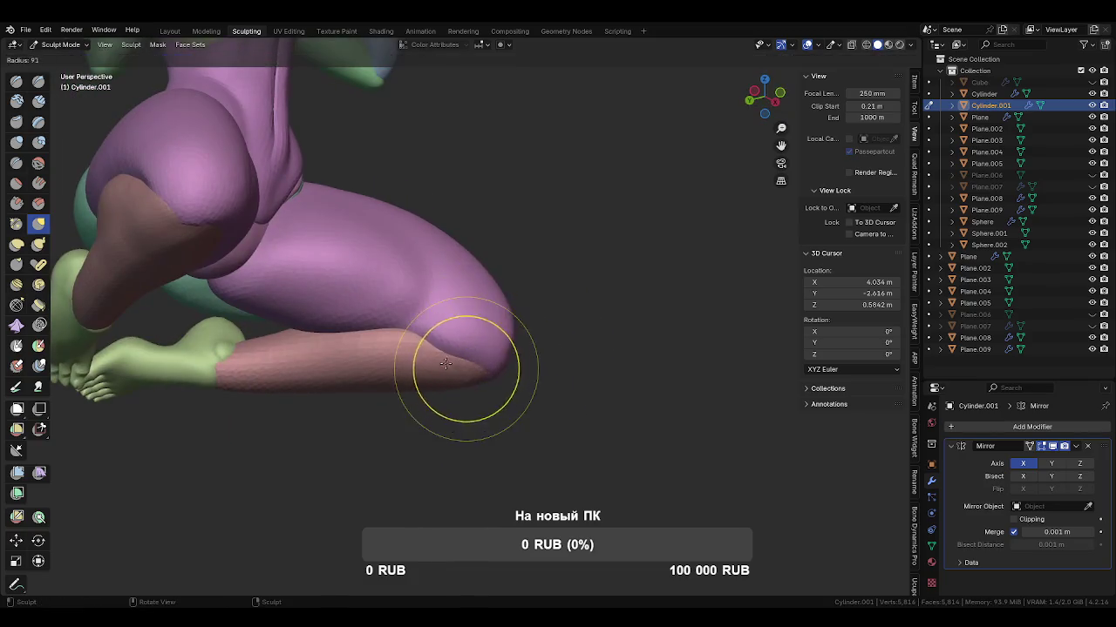
Carve a Draw Sharp crease along the knee underside, then switch sculpting to Sphere.002.
{"action": "key", "text": "x"}
{"action": "left_click_drag", "start_coordinate": [421, 341], "coordinate": [480, 362]}
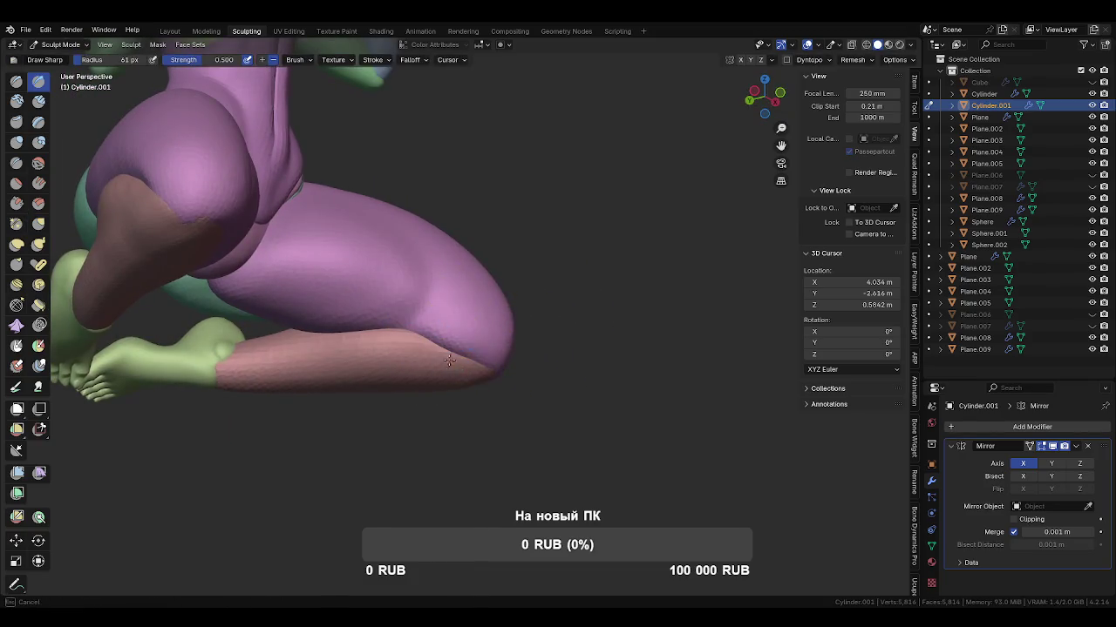
{"action": "mouse_move", "coordinate": [428, 361]}
{"action": "middle_mouse_down"}
{"action": "mouse_move", "coordinate": [462, 397]}
{"action": "mouse_move", "coordinate": [486, 363]}
{"action": "mouse_move", "coordinate": [501, 389]}
{"action": "mouse_move", "coordinate": [488, 440]}
{"action": "mouse_move", "coordinate": [473, 261]}
{"action": "mouse_move", "coordinate": [486, 316]}
{"action": "mouse_move", "coordinate": [488, 287]}
{"action": "mouse_move", "coordinate": [411, 331]}
{"action": "middle_mouse_up"}
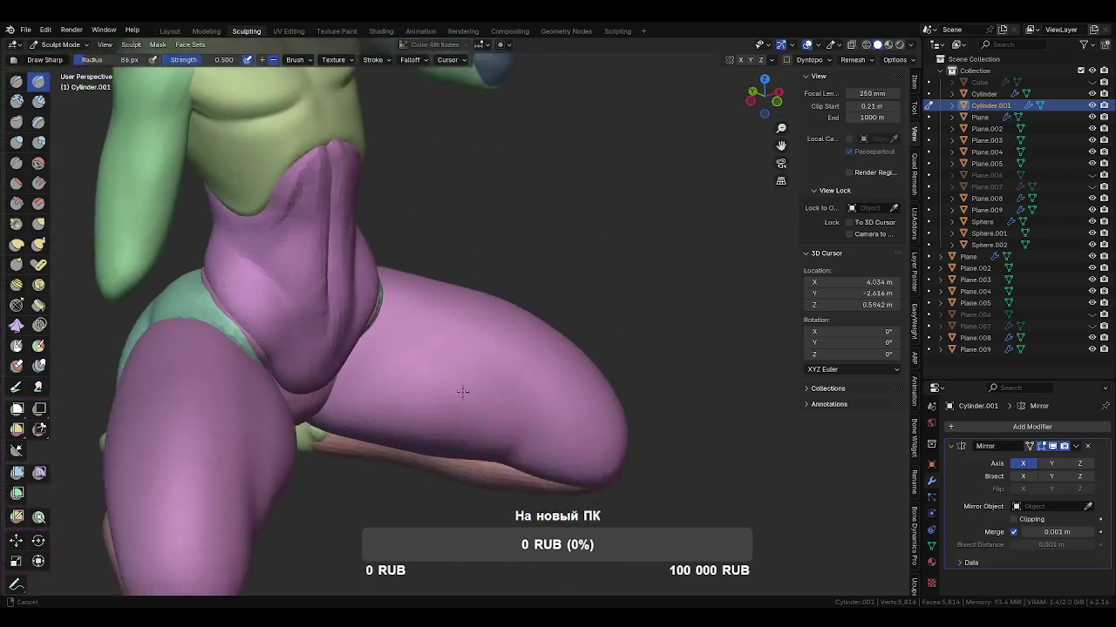
{"action": "key", "text": "alt+q"}
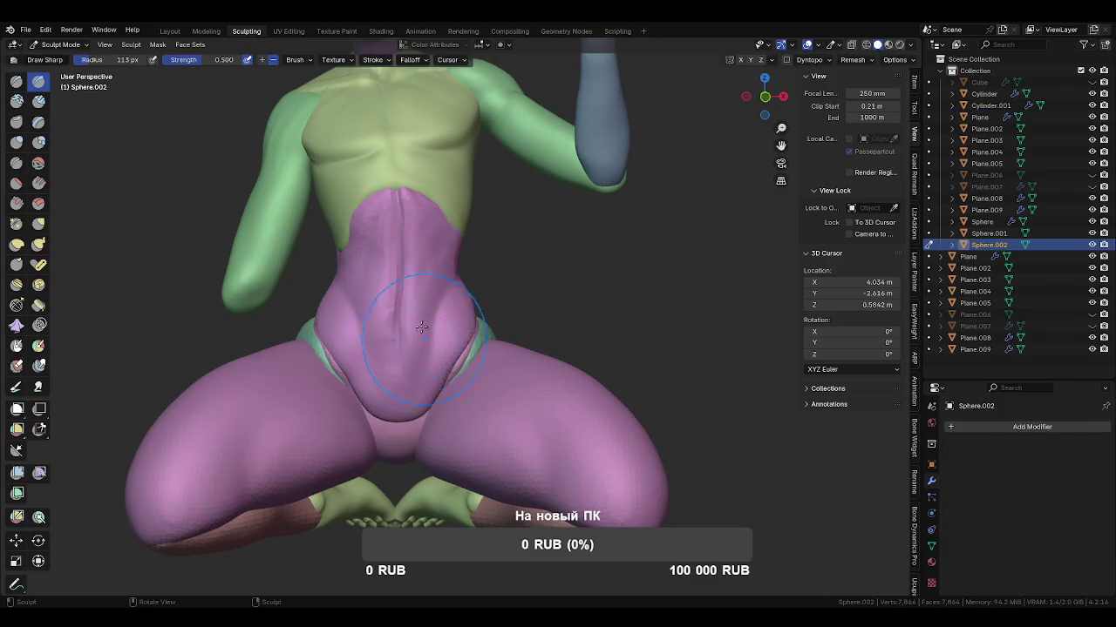
Pull the Sphere.002 waist edge near the chest into place with Grab.
{"action": "key", "text": "x"}
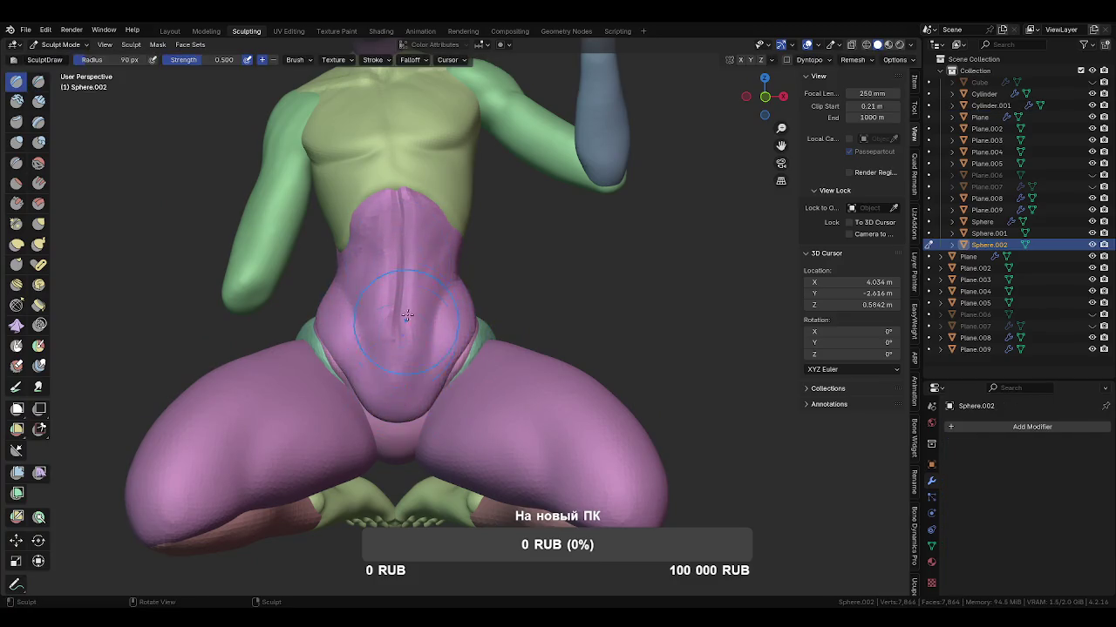
{"action": "mouse_move", "coordinate": [404, 342]}
{"action": "middle_mouse_down"}
{"action": "mouse_move", "coordinate": [415, 414]}
{"action": "mouse_move", "coordinate": [445, 366]}
{"action": "middle_mouse_up"}
{"action": "scroll", "coordinate": [445, 366], "scroll_direction": "up", "scroll_amount": 2}
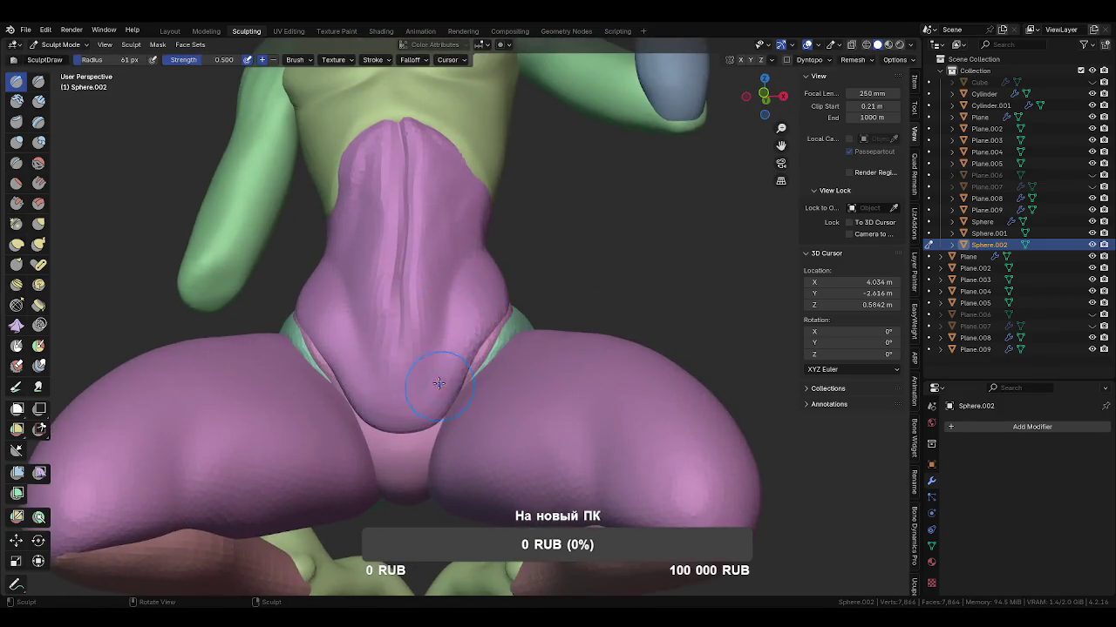
{"action": "mouse_move", "coordinate": [446, 368]}
{"action": "middle_mouse_down"}
{"action": "mouse_move", "coordinate": [523, 249]}
{"action": "mouse_move", "coordinate": [499, 364]}
{"action": "mouse_move", "coordinate": [445, 331]}
{"action": "mouse_move", "coordinate": [511, 453]}
{"action": "mouse_move", "coordinate": [518, 323]}
{"action": "mouse_move", "coordinate": [491, 294]}
{"action": "middle_mouse_up"}
{"action": "key", "text": "f"}
{"action": "left_click", "coordinate": [477, 303]}
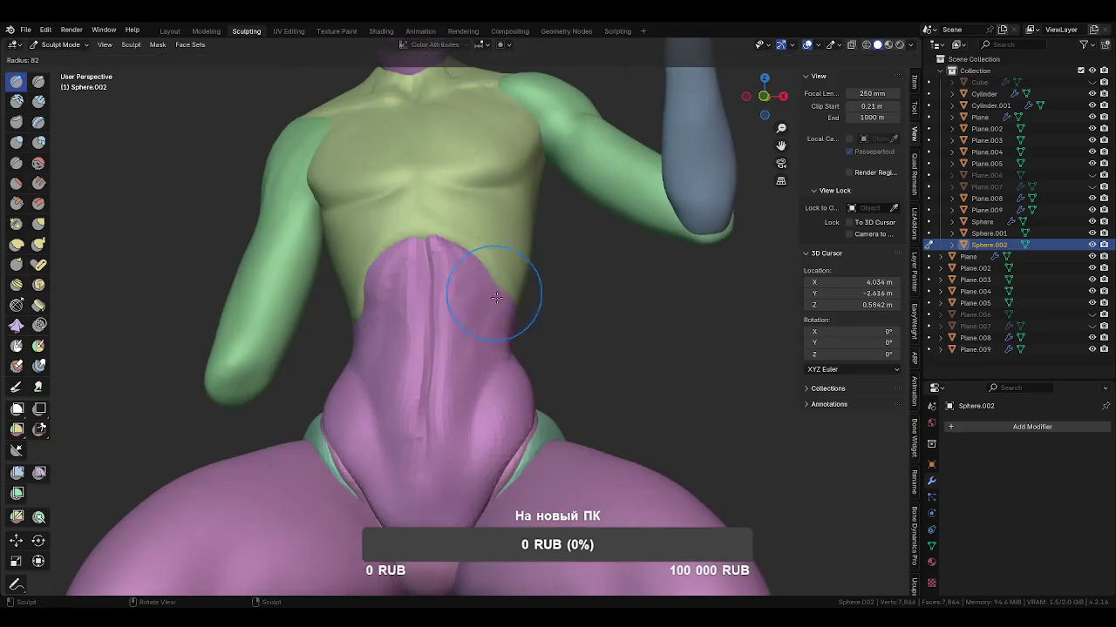
{"action": "key", "text": "g"}
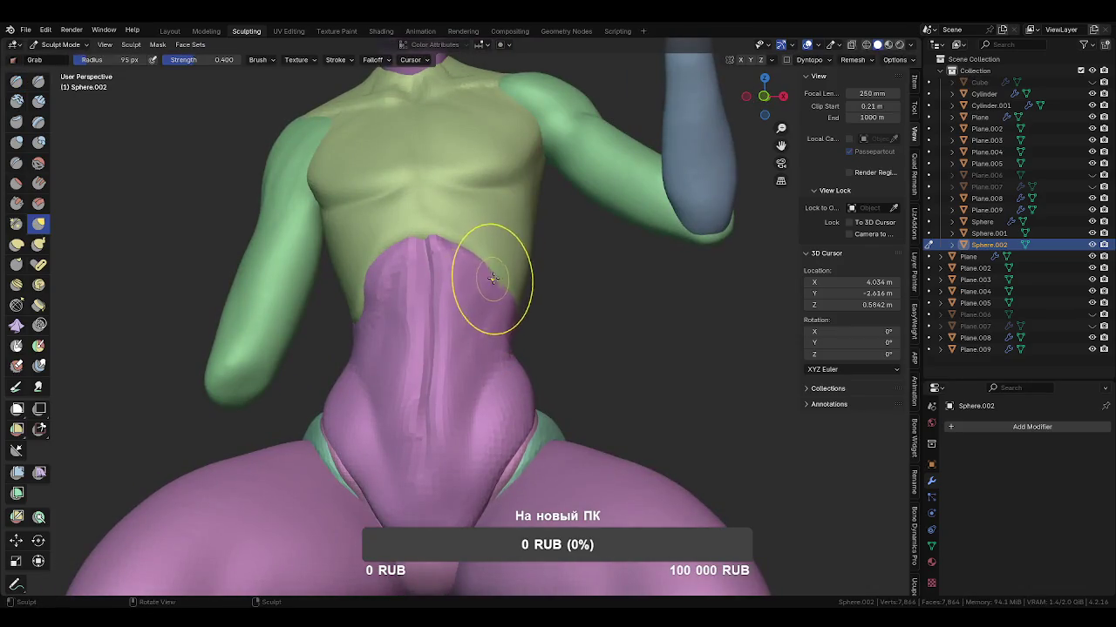
{"action": "middle_click_drag", "start_coordinate": [447, 243], "coordinate": [473, 336]}
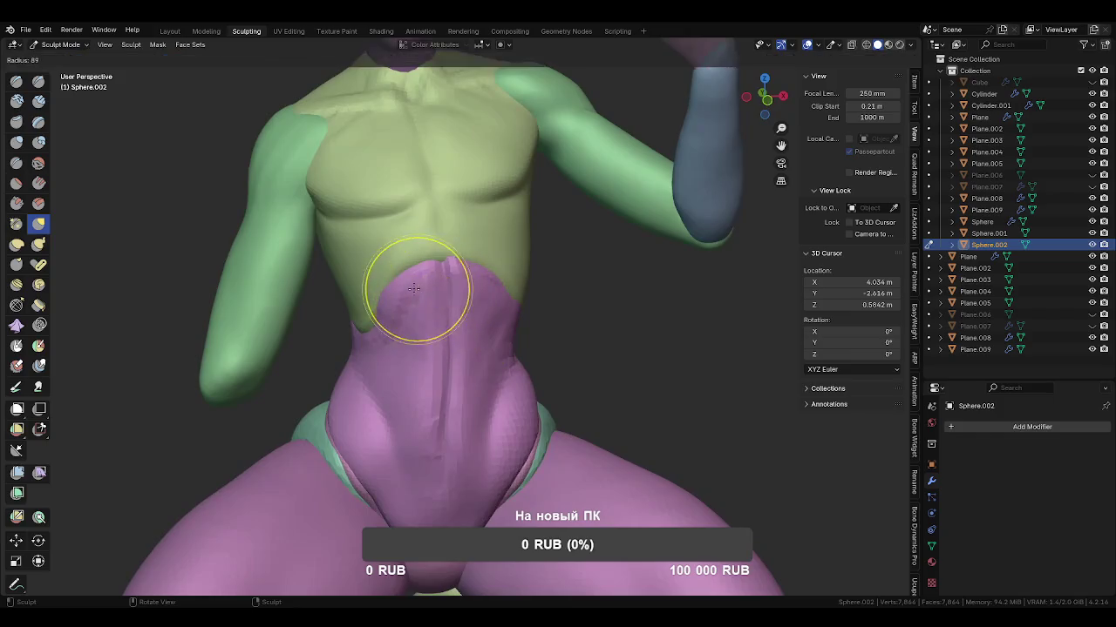
{"action": "left_click_drag", "start_coordinate": [404, 270], "coordinate": [388, 294]}
Shrink the brush in two passes while orbiting to a side view with the arm.
{"action": "mouse_move", "coordinate": [386, 299]}
{"action": "middle_mouse_down"}
{"action": "mouse_move", "coordinate": [523, 361]}
{"action": "mouse_move", "coordinate": [442, 293]}
{"action": "mouse_move", "coordinate": [379, 349]}
{"action": "mouse_move", "coordinate": [488, 340]}
{"action": "middle_mouse_up"}
{"action": "key", "text": "f"}
{"action": "left_click", "coordinate": [485, 299]}
{"action": "mouse_move", "coordinate": [485, 299]}
{"action": "middle_mouse_down"}
{"action": "mouse_move", "coordinate": [398, 323]}
{"action": "mouse_move", "coordinate": [448, 304]}
{"action": "middle_mouse_up"}
{"action": "key", "text": "f"}
{"action": "left_click", "coordinate": [451, 304]}
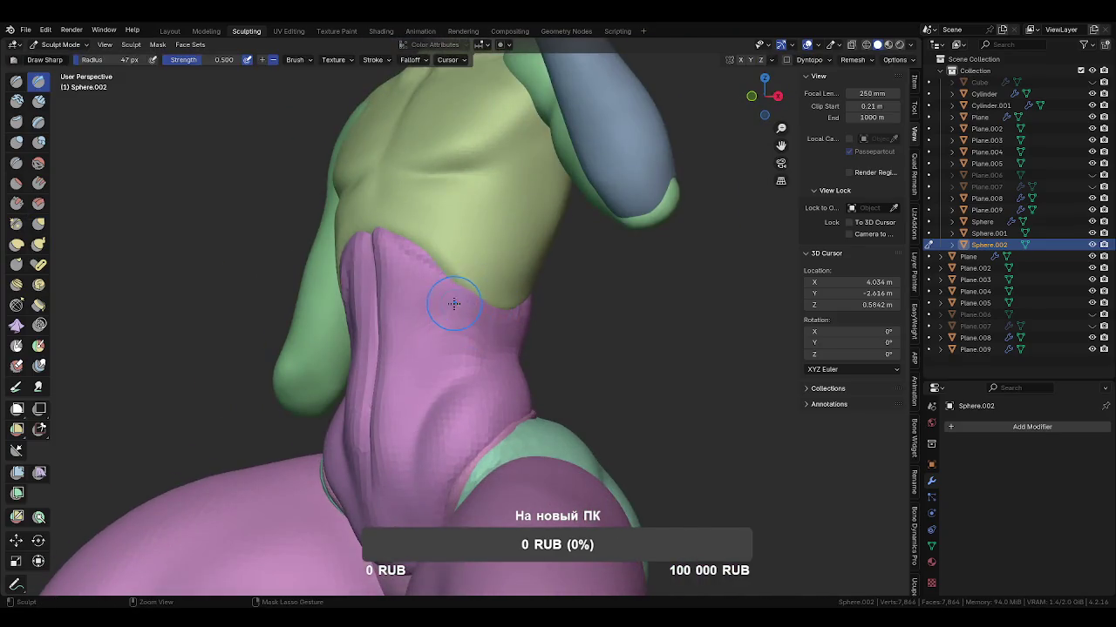
Pull the waist edge into a fold at the back seam with a 78 px Grab brush.
{"action": "mouse_move", "coordinate": [516, 326]}
{"action": "middle_mouse_down"}
{"action": "mouse_move", "coordinate": [428, 323]}
{"action": "mouse_move", "coordinate": [434, 301]}
{"action": "middle_mouse_up"}
{"action": "mouse_move", "coordinate": [526, 310]}
{"action": "middle_mouse_down"}
{"action": "mouse_move", "coordinate": [412, 370]}
{"action": "mouse_move", "coordinate": [433, 355]}
{"action": "mouse_move", "coordinate": [374, 424]}
{"action": "mouse_move", "coordinate": [585, 398]}
{"action": "middle_mouse_up"}
{"action": "key", "text": "f"}
{"action": "left_click", "coordinate": [448, 373]}
{"action": "key", "text": "g"}
{"action": "left_click_drag", "start_coordinate": [530, 326], "coordinate": [533, 332]}
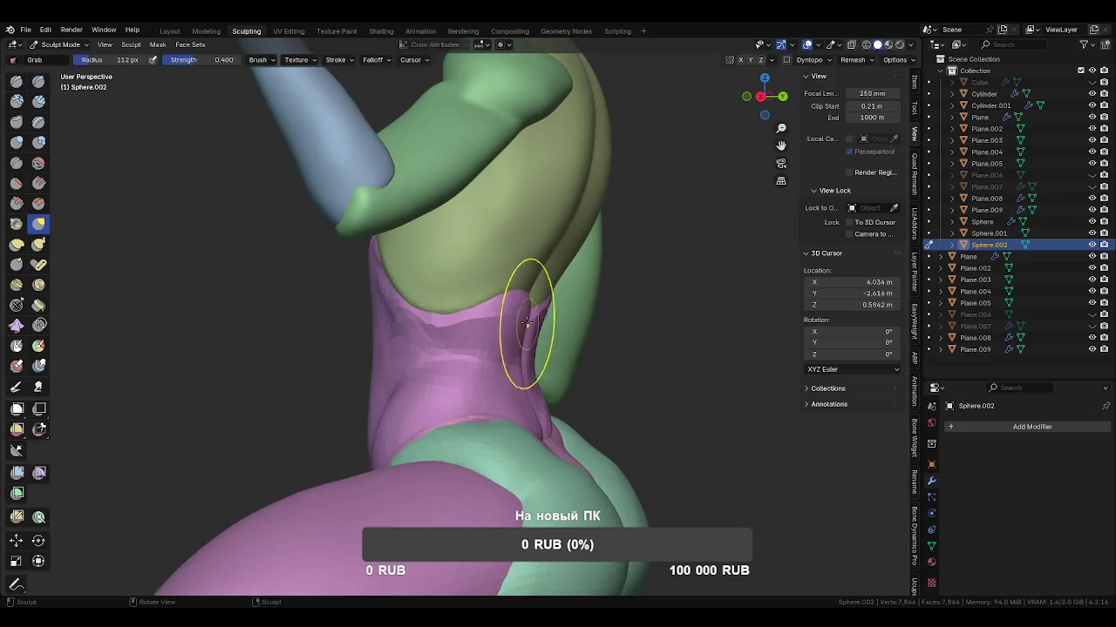
{"action": "mouse_move", "coordinate": [533, 332]}
{"action": "middle_mouse_down"}
{"action": "mouse_move", "coordinate": [460, 411]}
{"action": "mouse_move", "coordinate": [450, 349]}
{"action": "mouse_move", "coordinate": [418, 374]}
{"action": "mouse_move", "coordinate": [427, 388]}
{"action": "mouse_move", "coordinate": [542, 374]}
{"action": "mouse_move", "coordinate": [511, 399]}
{"action": "mouse_move", "coordinate": [540, 396]}
{"action": "mouse_move", "coordinate": [560, 407]}
{"action": "mouse_move", "coordinate": [561, 423]}
{"action": "mouse_move", "coordinate": [448, 336]}
{"action": "mouse_move", "coordinate": [531, 357]}
{"action": "mouse_move", "coordinate": [593, 344]}
{"action": "mouse_move", "coordinate": [539, 454]}
{"action": "mouse_move", "coordinate": [536, 400]}
{"action": "middle_mouse_up"}
{"action": "scroll", "coordinate": [561, 424], "scroll_direction": "down", "scroll_amount": 3}
With a smaller Grab brush, drag the thigh's lower edge over the shin, then switch to Cylinder.001.
{"action": "key", "text": "f"}
{"action": "left_click", "coordinate": [578, 331]}
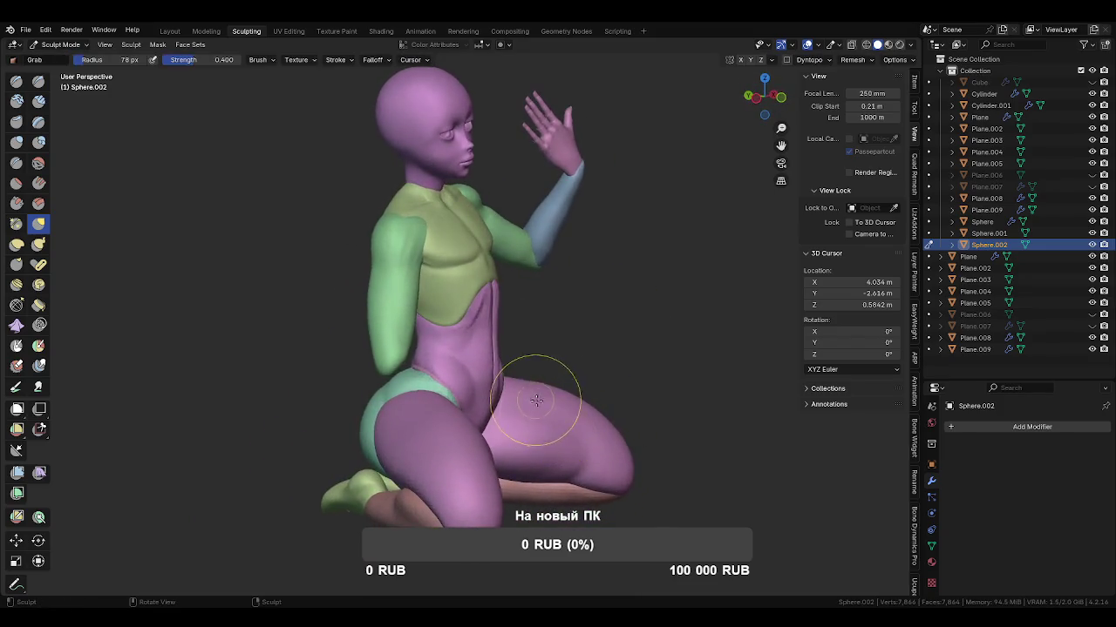
{"action": "left_click_drag", "start_coordinate": [546, 428], "coordinate": [585, 460]}
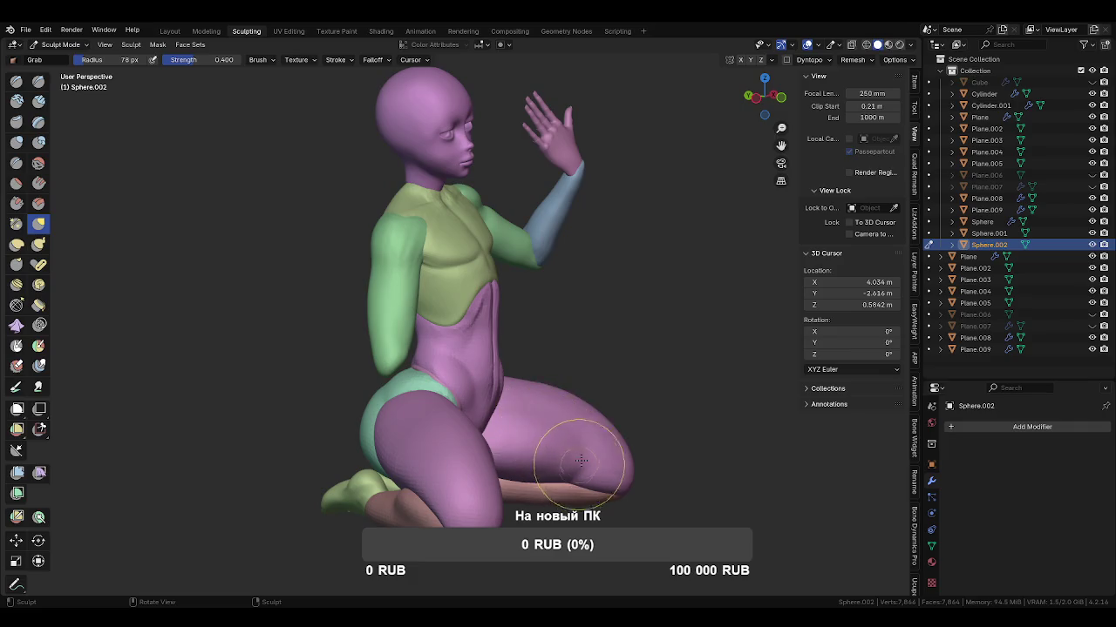
{"action": "mouse_move", "coordinate": [563, 485]}
{"action": "middle_mouse_down"}
{"action": "mouse_move", "coordinate": [560, 349]}
{"action": "mouse_move", "coordinate": [486, 435]}
{"action": "middle_mouse_up"}
{"action": "key", "text": "alt+q"}
{"action": "mouse_move", "coordinate": [633, 345]}
{"action": "middle_mouse_down"}
{"action": "mouse_move", "coordinate": [497, 386]}
{"action": "mouse_move", "coordinate": [497, 350]}
{"action": "mouse_move", "coordinate": [444, 323]}
{"action": "mouse_move", "coordinate": [575, 349]}
{"action": "middle_mouse_up"}
Enlarge the Grab brush and pull the pants mesh near the hip.
{"action": "key", "text": "f"}
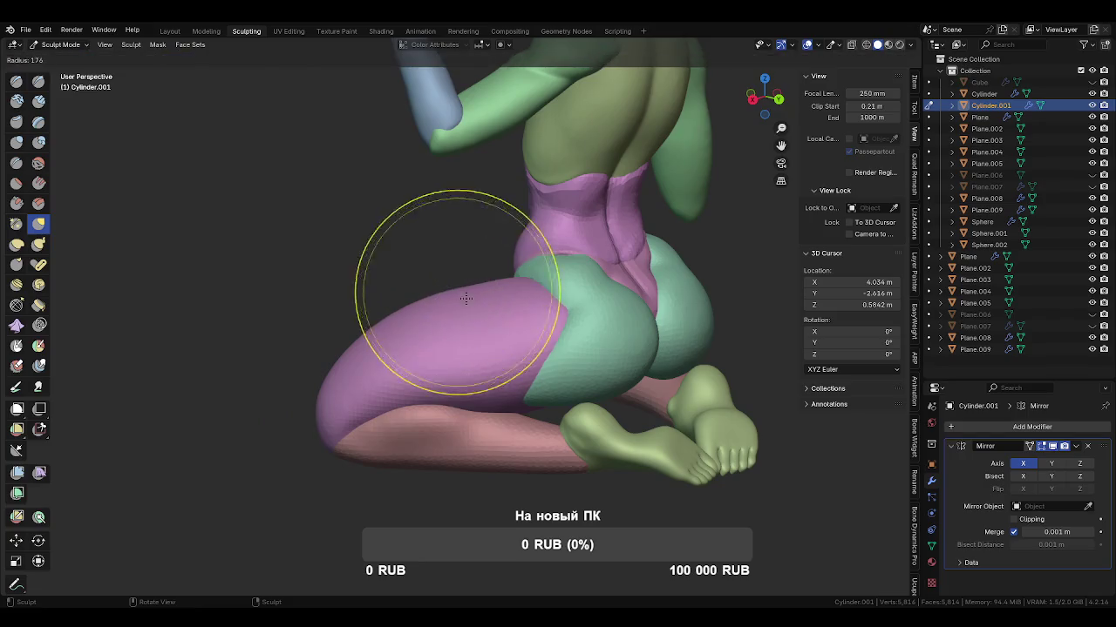
{"action": "left_click", "coordinate": [464, 305]}
{"action": "left_click_drag", "start_coordinate": [461, 294], "coordinate": [501, 306]}
{"action": "mouse_move", "coordinate": [502, 307]}
{"action": "middle_mouse_down"}
{"action": "mouse_move", "coordinate": [531, 292]}
{"action": "mouse_move", "coordinate": [518, 285]}
{"action": "middle_mouse_up"}
Reshape the inner thigh up to the hip at 156 px, then switch sculpting to Sphere.
{"action": "key", "text": "f"}
{"action": "middle_click_drag", "start_coordinate": [549, 357], "coordinate": [530, 366]}
{"action": "left_click_drag", "start_coordinate": [531, 366], "coordinate": [529, 410]}
{"action": "mouse_move", "coordinate": [473, 299]}
{"action": "middle_mouse_down"}
{"action": "mouse_move", "coordinate": [512, 332]}
{"action": "mouse_move", "coordinate": [530, 369]}
{"action": "middle_mouse_up"}
{"action": "scroll", "coordinate": [513, 332], "scroll_direction": "up", "scroll_amount": 2}
{"action": "left_click_drag", "start_coordinate": [547, 344], "coordinate": [557, 328]}
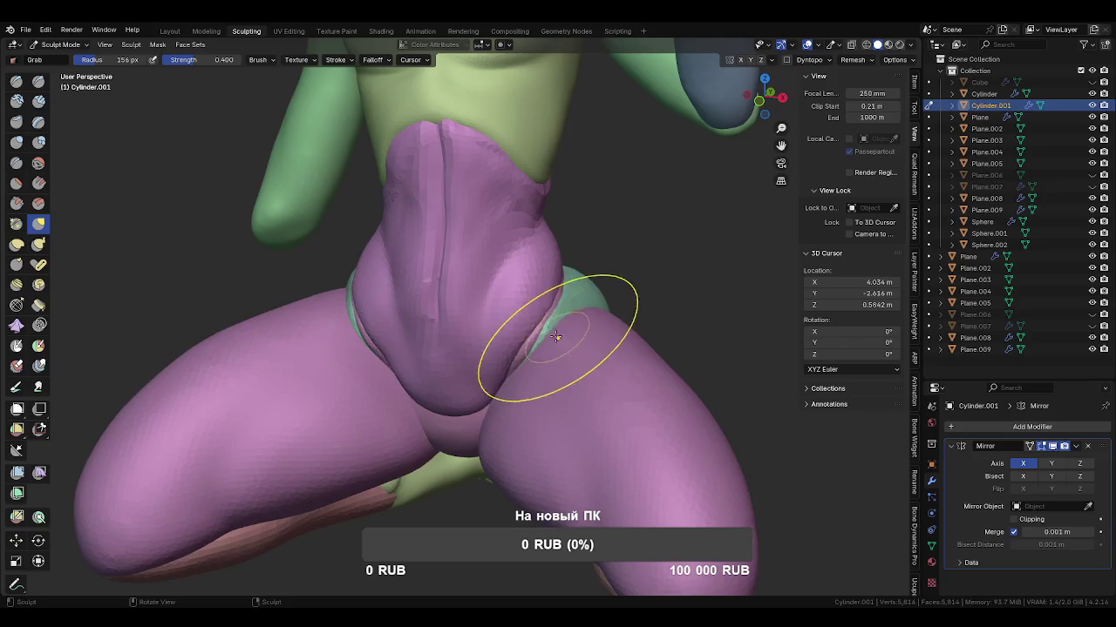
{"action": "key", "text": "alt+q"}
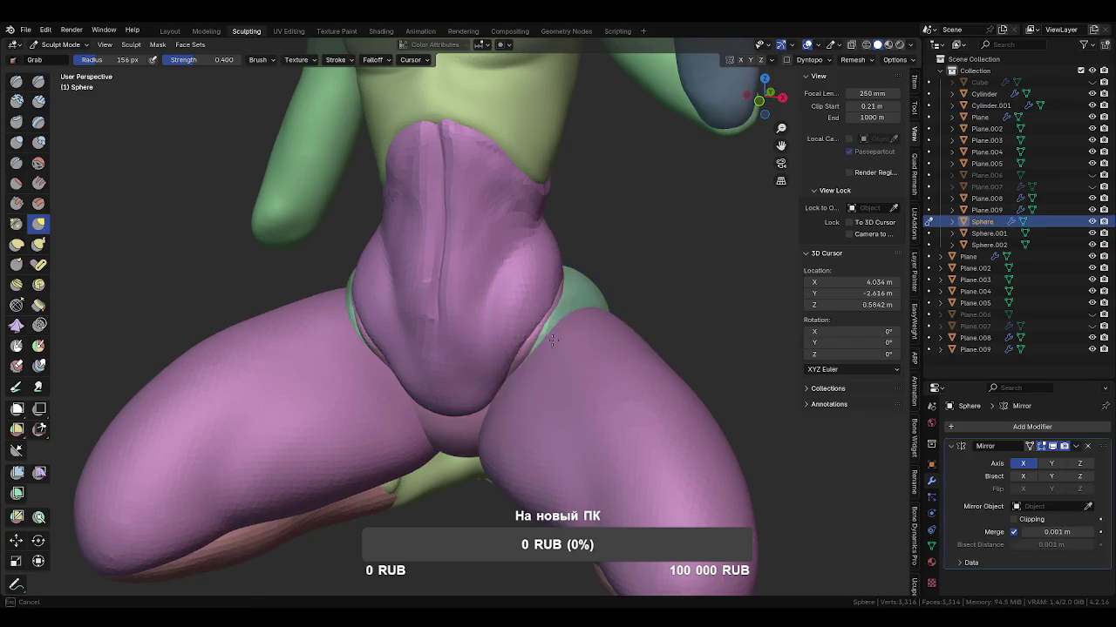
Orbit to a top-down view of the pants on the thighs and shrink the Grab brush to 75 px.
{"action": "mouse_move", "coordinate": [552, 337]}
{"action": "middle_mouse_down"}
{"action": "mouse_move", "coordinate": [524, 370]}
{"action": "mouse_move", "coordinate": [530, 410]}
{"action": "middle_mouse_up"}
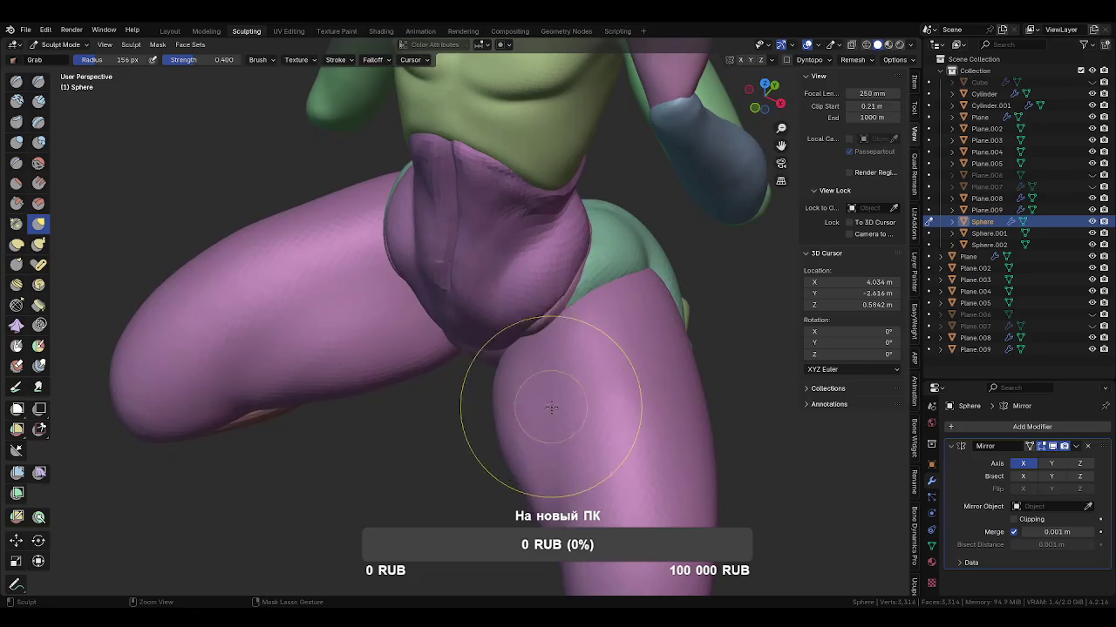
{"action": "mouse_move", "coordinate": [535, 348]}
{"action": "middle_mouse_down"}
{"action": "mouse_move", "coordinate": [556, 382]}
{"action": "mouse_move", "coordinate": [522, 380]}
{"action": "middle_mouse_up"}
{"action": "key", "text": "f"}
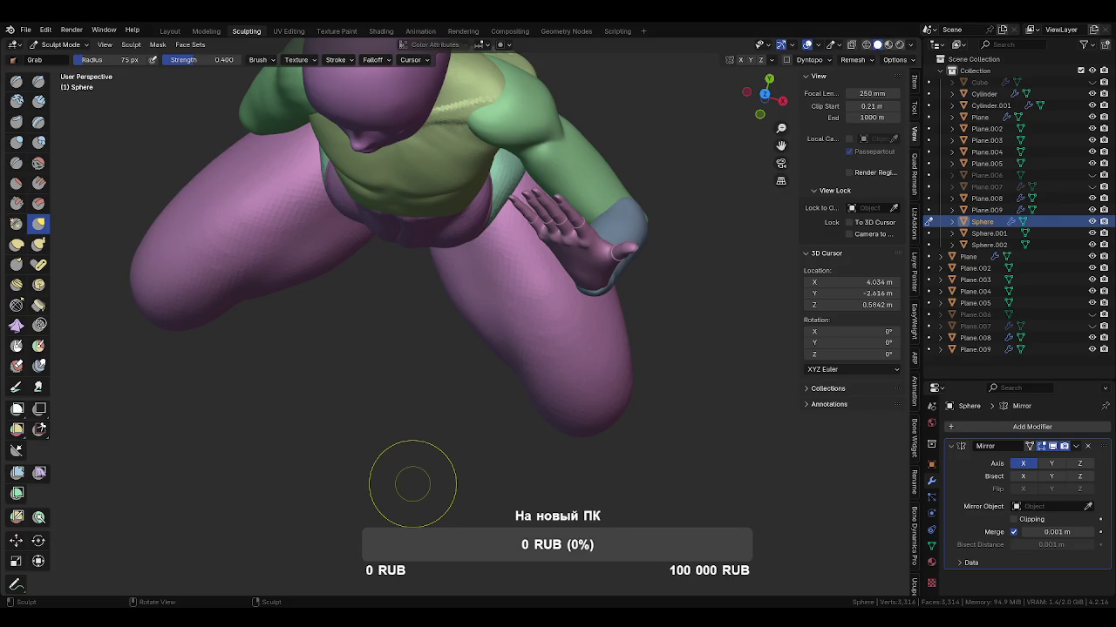
Show the Bone Dynamics Pro tab in the N-panel sidebar next to the kneeling figure.
{"action": "left_click", "coordinate": [913, 534]}
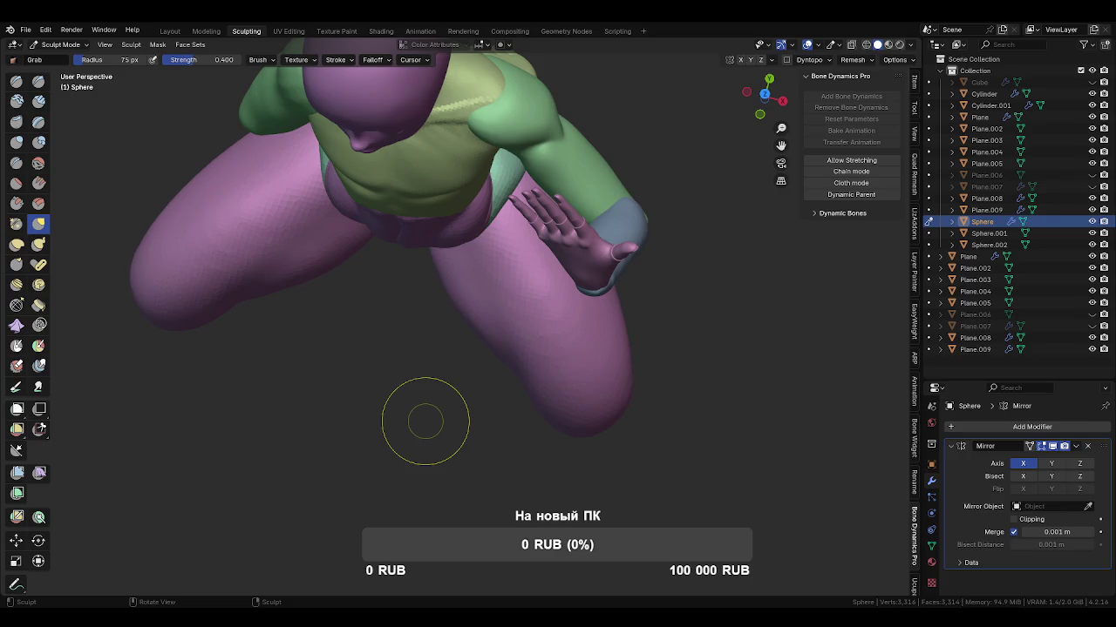
{"action": "middle_click_drag", "start_coordinate": [425, 421], "coordinate": [425, 422], "text": "shift"}
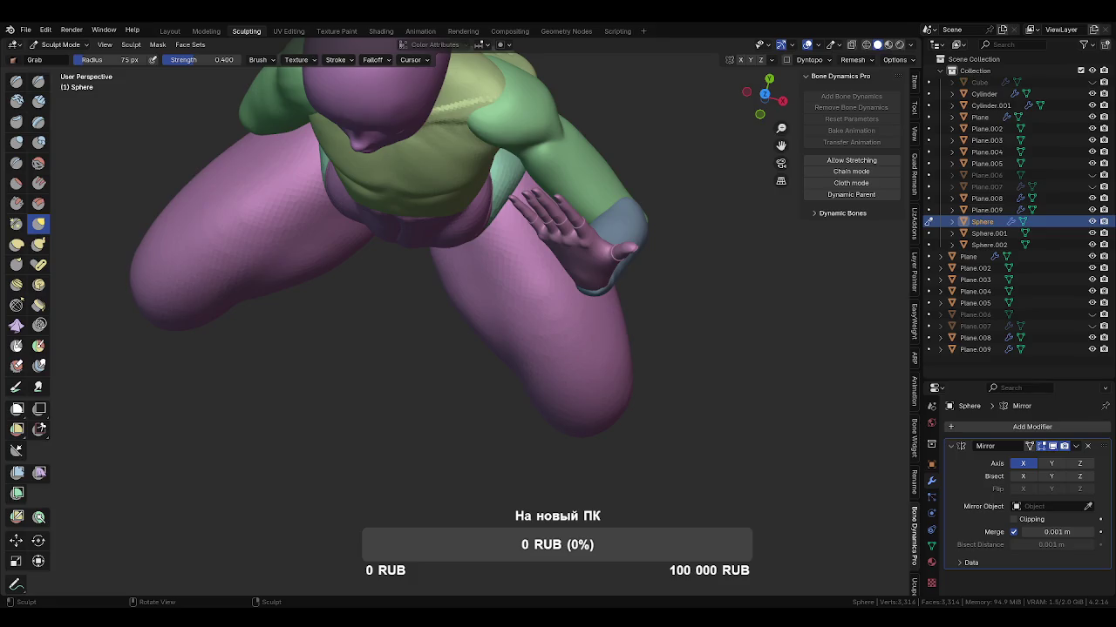
Orbit around the legs and resize the Grab brush on the Sphere to 93, then 164 px.
{"action": "middle_click_drag", "start_coordinate": [479, 461], "coordinate": [518, 349]}
{"action": "key", "text": "f"}
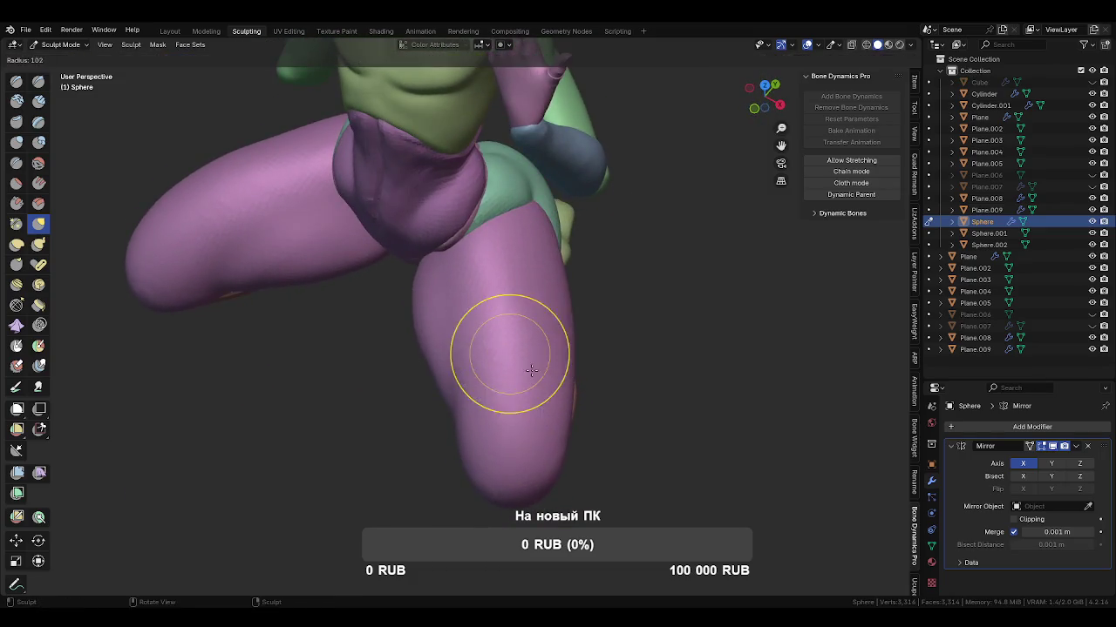
{"action": "left_click", "coordinate": [502, 335]}
{"action": "middle_click_drag", "start_coordinate": [501, 336], "coordinate": [485, 352]}
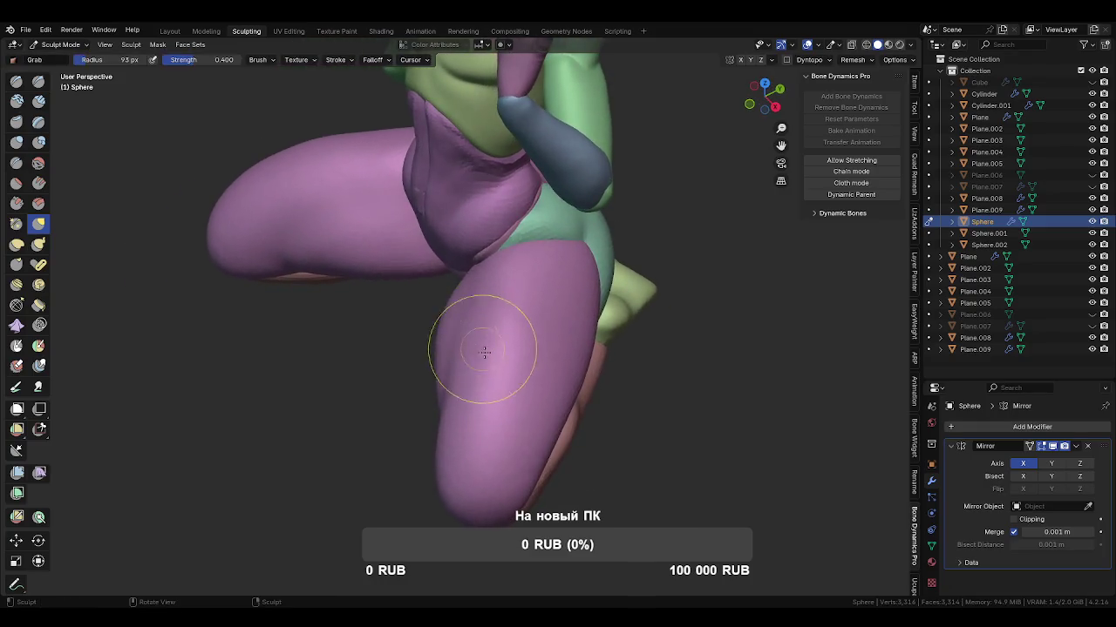
{"action": "key", "text": "f"}
{"action": "left_click", "coordinate": [584, 247]}
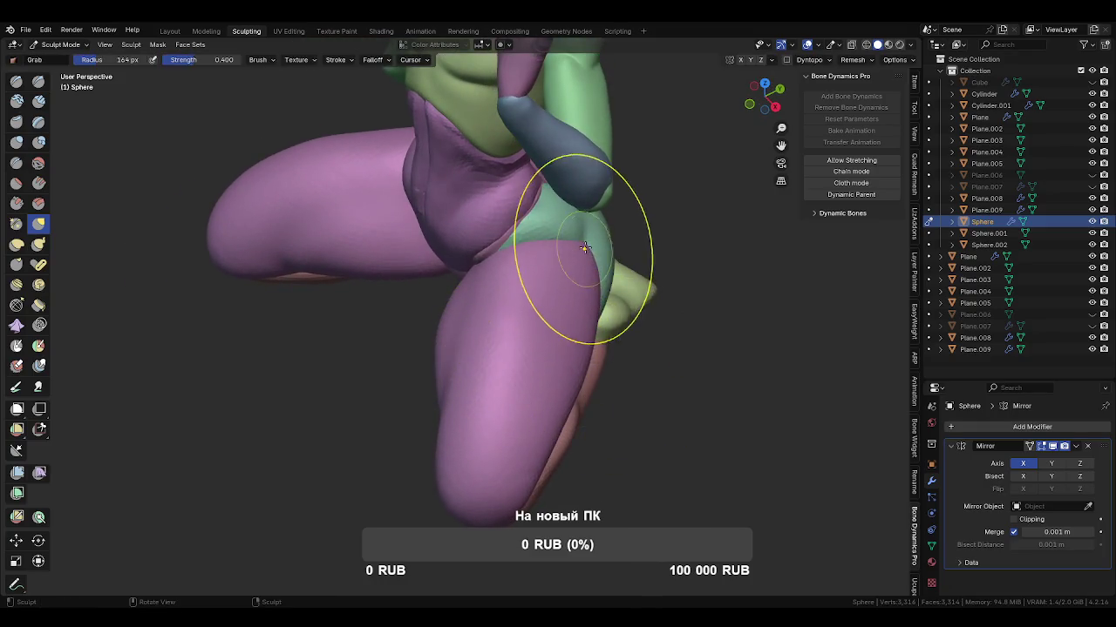
Switch to Cylinder.001 and resize the Grab brush to 183, then 116 px around the raised leg.
{"action": "key", "text": "alt+q"}
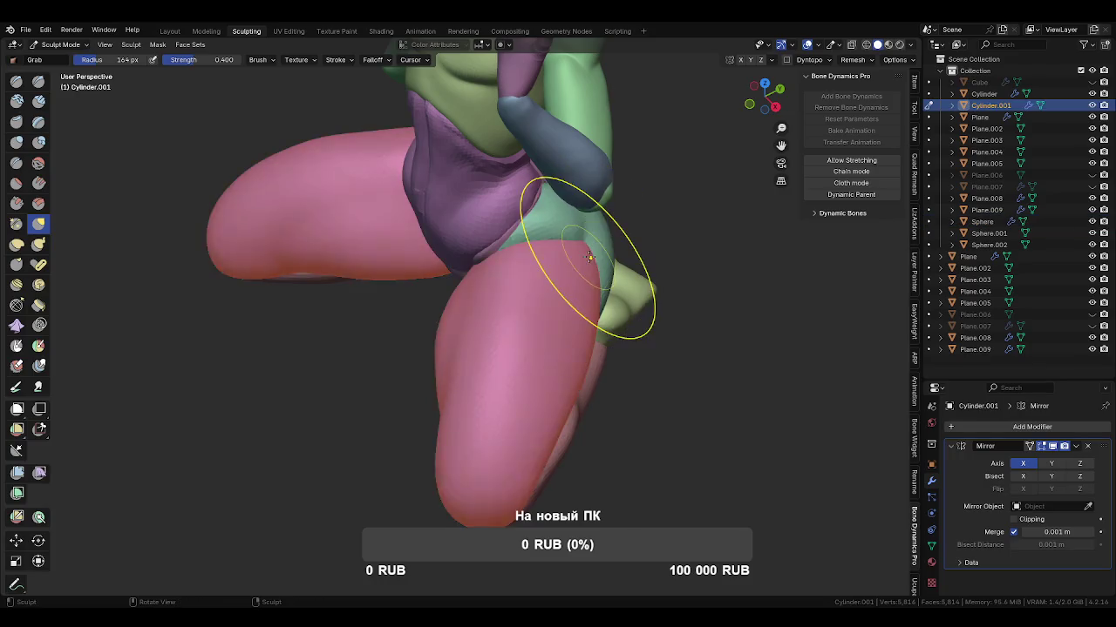
{"action": "key", "text": "f"}
{"action": "left_click", "coordinate": [676, 320]}
{"action": "middle_click_drag", "start_coordinate": [675, 321], "coordinate": [530, 300]}
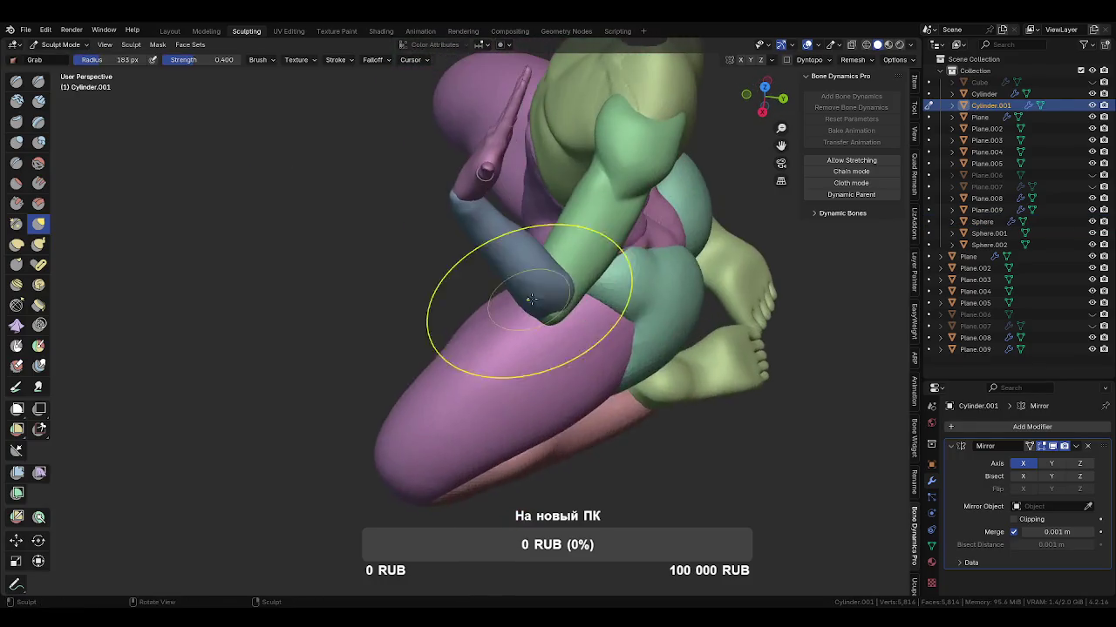
{"action": "mouse_move", "coordinate": [601, 375]}
{"action": "middle_mouse_down"}
{"action": "mouse_move", "coordinate": [549, 359]}
{"action": "mouse_move", "coordinate": [536, 299]}
{"action": "mouse_move", "coordinate": [498, 311]}
{"action": "mouse_move", "coordinate": [614, 327]}
{"action": "mouse_move", "coordinate": [515, 293]}
{"action": "mouse_move", "coordinate": [608, 376]}
{"action": "middle_mouse_up"}
{"action": "key", "text": "f"}
{"action": "left_click", "coordinate": [545, 360]}
Alternate between Sphere and Cylinder.001, checking the thighs from rear, front and angled views.
{"action": "key", "text": "alt+q"}
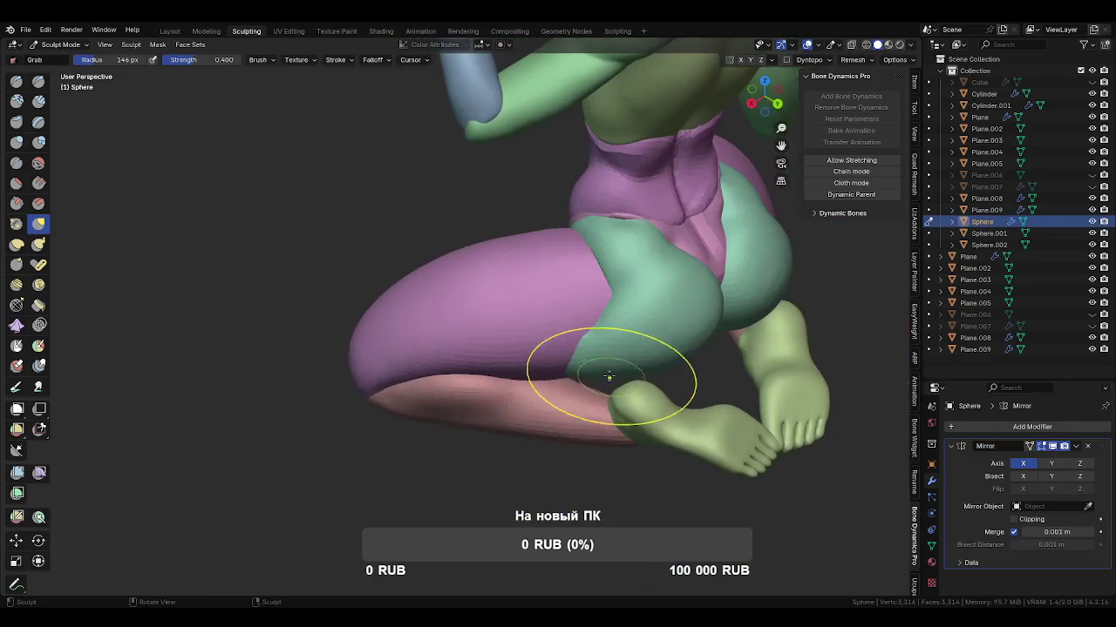
{"action": "mouse_move", "coordinate": [541, 384]}
{"action": "middle_mouse_down"}
{"action": "mouse_move", "coordinate": [595, 292]}
{"action": "mouse_move", "coordinate": [558, 341]}
{"action": "mouse_move", "coordinate": [523, 349]}
{"action": "mouse_move", "coordinate": [576, 393]}
{"action": "mouse_move", "coordinate": [511, 348]}
{"action": "middle_mouse_up"}
{"action": "key", "text": "alt+q"}
{"action": "mouse_move", "coordinate": [511, 398]}
{"action": "middle_mouse_down"}
{"action": "mouse_move", "coordinate": [526, 316]}
{"action": "mouse_move", "coordinate": [456, 224]}
{"action": "mouse_move", "coordinate": [497, 323]}
{"action": "mouse_move", "coordinate": [584, 326]}
{"action": "middle_mouse_up"}
{"action": "mouse_move", "coordinate": [535, 366]}
{"action": "middle_mouse_down"}
{"action": "mouse_move", "coordinate": [545, 401]}
{"action": "mouse_move", "coordinate": [498, 398]}
{"action": "mouse_move", "coordinate": [535, 461]}
{"action": "middle_mouse_up"}
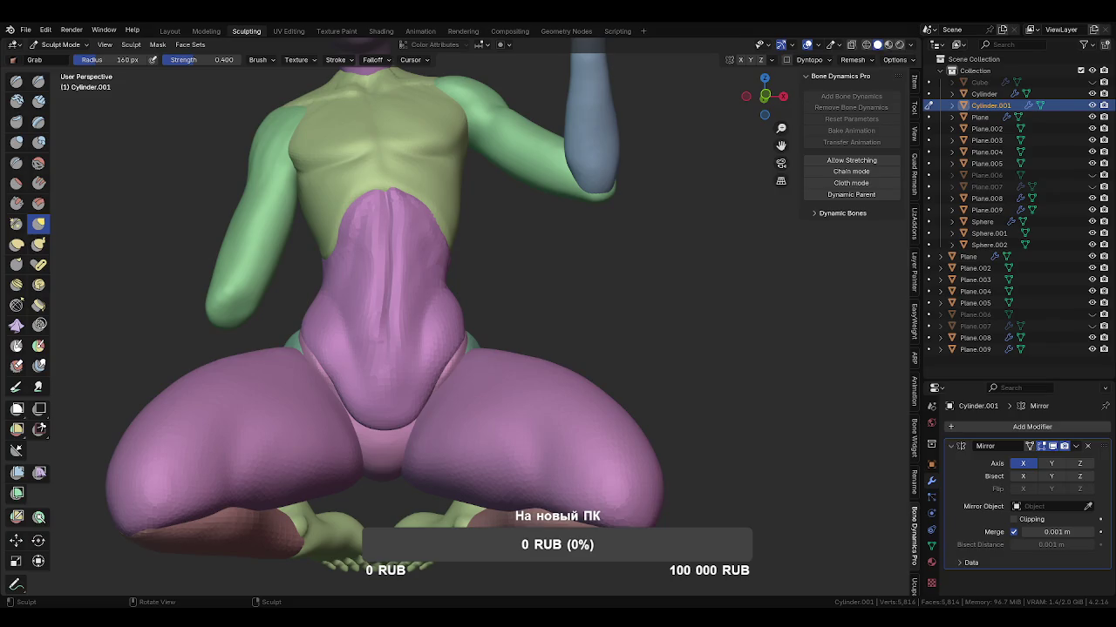
{"action": "middle_click_drag", "start_coordinate": [331, 462], "coordinate": [485, 473]}
On the Sphere, shape the hips from behind, adjusting the Grab brush between 118 and 192 px.
{"action": "mouse_move", "coordinate": [567, 358]}
{"action": "middle_mouse_down"}
{"action": "mouse_move", "coordinate": [559, 320]}
{"action": "mouse_move", "coordinate": [571, 365]}
{"action": "mouse_move", "coordinate": [431, 307]}
{"action": "middle_mouse_up"}
{"action": "key", "text": "alt+q"}
{"action": "scroll", "coordinate": [571, 365], "scroll_direction": "up", "scroll_amount": 3}
{"action": "key", "text": "bracketleft"}
{"action": "key", "text": "bracketleft"}
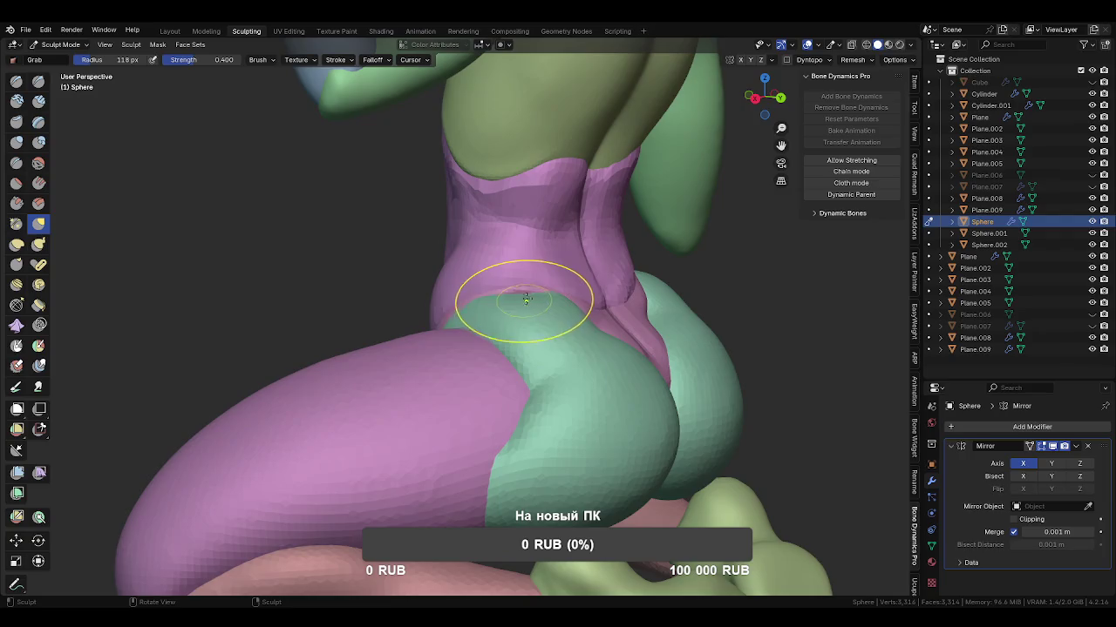
{"action": "middle_click_drag", "start_coordinate": [542, 296], "coordinate": [566, 253]}
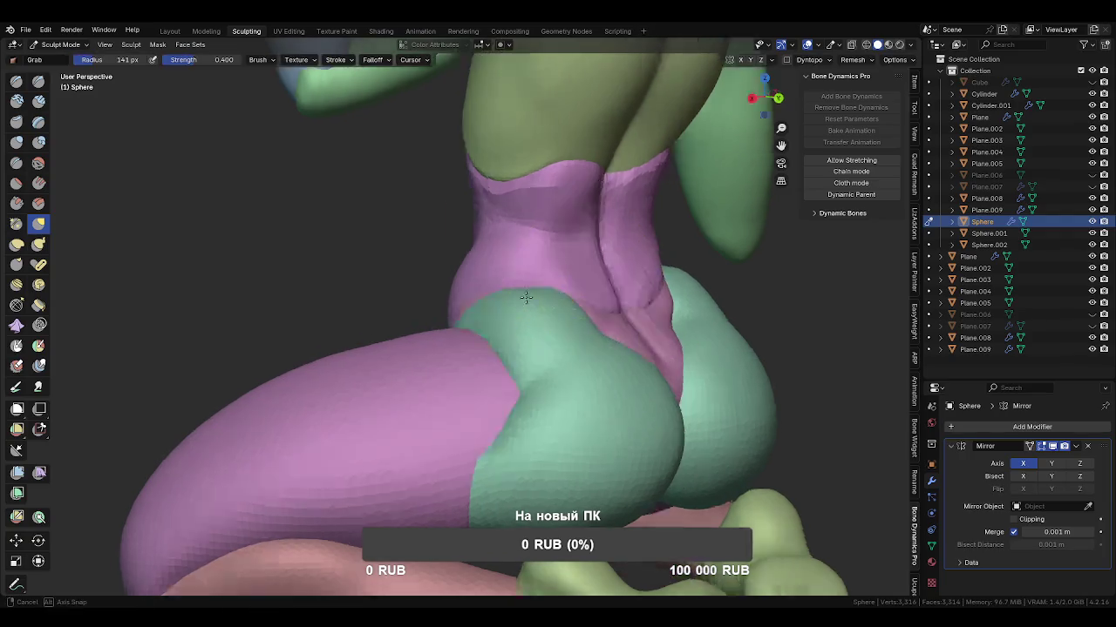
{"action": "key", "text": "bracketright"}
{"action": "key", "text": "bracketright"}
{"action": "middle_click_drag", "start_coordinate": [566, 316], "coordinate": [560, 349]}
{"action": "key", "text": "bracketright"}
{"action": "key", "text": "bracketright"}
{"action": "key", "text": "bracketright"}
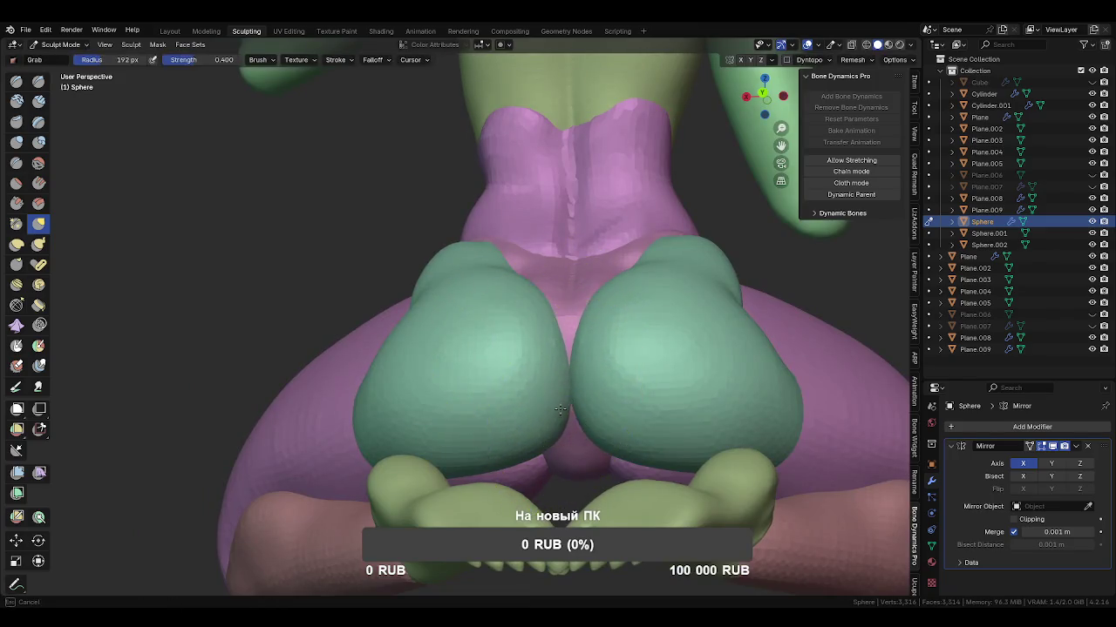
{"action": "key", "text": "bracketleft"}
{"action": "key", "text": "bracketleft"}
{"action": "mouse_move", "coordinate": [570, 375]}
{"action": "middle_mouse_down"}
{"action": "mouse_move", "coordinate": [553, 417]}
{"action": "mouse_move", "coordinate": [550, 403]}
{"action": "mouse_move", "coordinate": [549, 471]}
{"action": "mouse_move", "coordinate": [511, 319]}
{"action": "middle_mouse_up"}
Shrink the Grab brush for finer shaping from a level side view of the hips.
{"action": "key", "text": "f"}
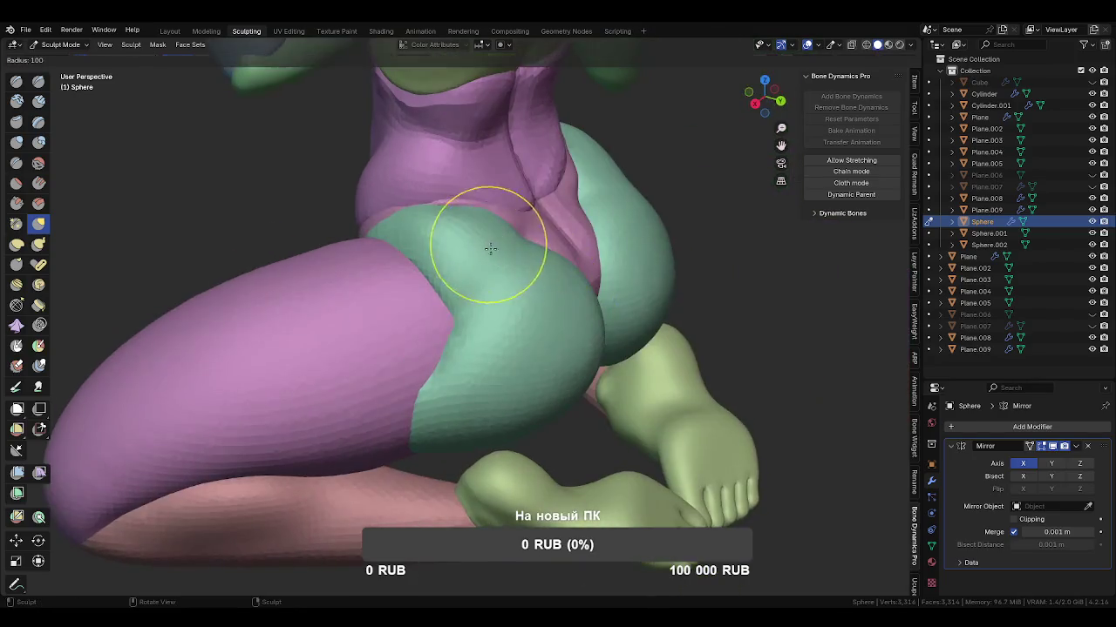
{"action": "left_click", "coordinate": [490, 249]}
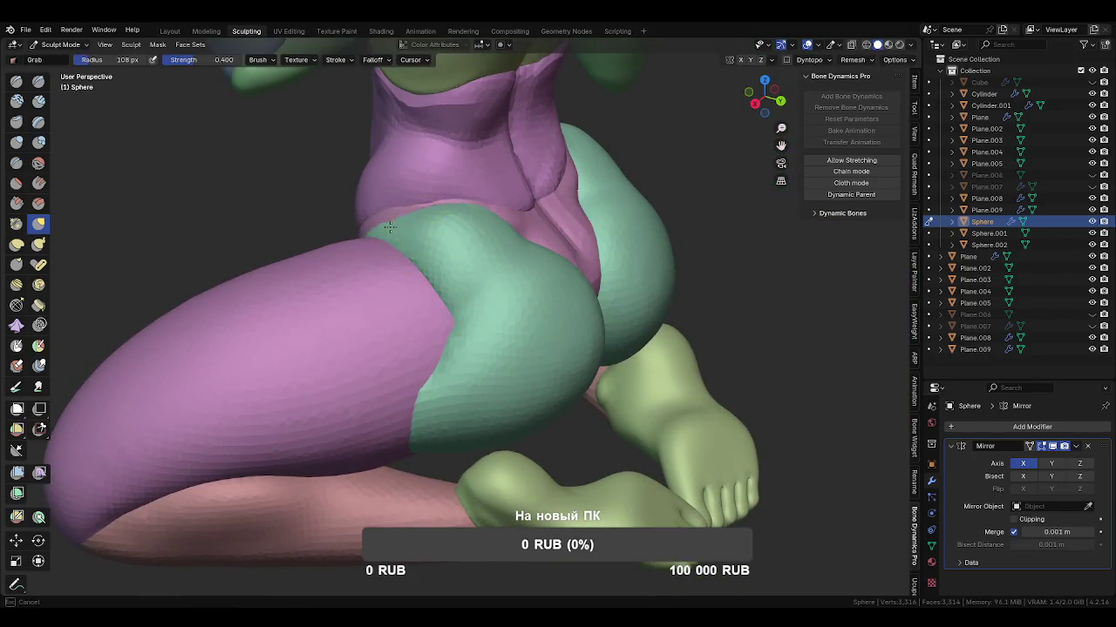
{"action": "mouse_move", "coordinate": [410, 209]}
{"action": "middle_mouse_down"}
{"action": "mouse_move", "coordinate": [422, 312]}
{"action": "mouse_move", "coordinate": [414, 392]}
{"action": "mouse_move", "coordinate": [386, 361]}
{"action": "middle_mouse_up"}
{"action": "key", "text": "f"}
{"action": "left_click", "coordinate": [414, 391]}
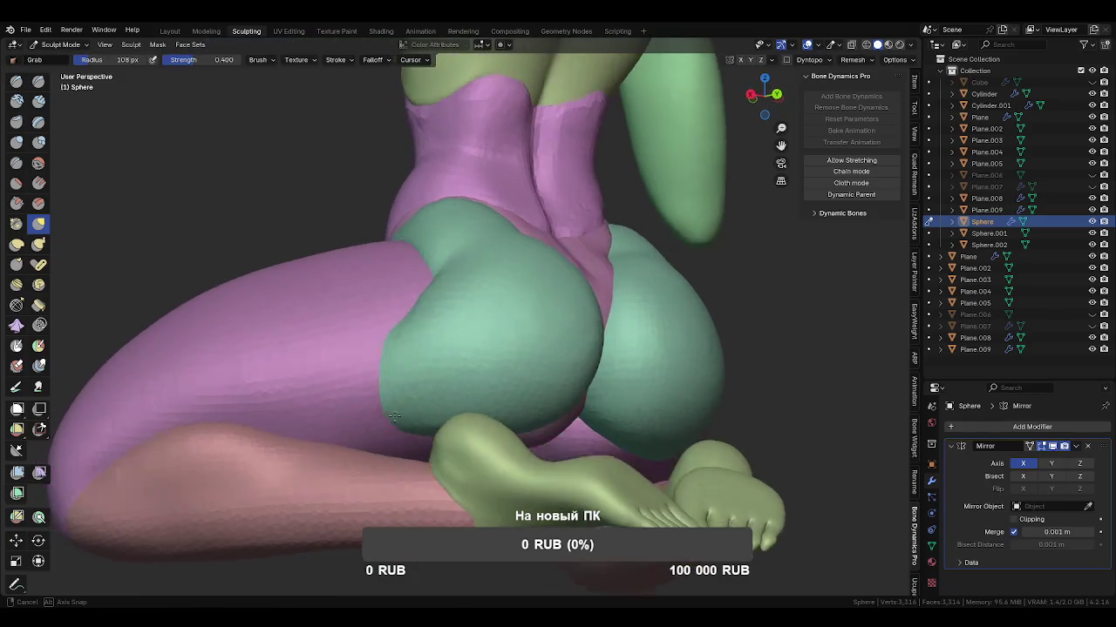
Switch to the Draw Sharp brush and size it from 49 px up to 131 px.
{"action": "key", "text": "shift+x"}
{"action": "key", "text": "f"}
{"action": "left_click", "coordinate": [386, 349]}
{"action": "mouse_move", "coordinate": [443, 366]}
{"action": "middle_mouse_down"}
{"action": "mouse_move", "coordinate": [447, 349]}
{"action": "mouse_move", "coordinate": [428, 386]}
{"action": "middle_mouse_up"}
{"action": "key", "text": "f"}
{"action": "left_click", "coordinate": [431, 433]}
{"action": "mouse_move", "coordinate": [432, 433]}
{"action": "middle_mouse_down"}
{"action": "mouse_move", "coordinate": [410, 435]}
{"action": "mouse_move", "coordinate": [462, 402]}
{"action": "mouse_move", "coordinate": [554, 471]}
{"action": "mouse_move", "coordinate": [501, 332]}
{"action": "middle_mouse_up"}
{"action": "key", "text": "f"}
{"action": "left_click", "coordinate": [466, 405]}
Switch to Sphere.002 and use the Grab brush to pull the pink pelvis surface upward.
{"action": "scroll", "coordinate": [501, 331], "scroll_direction": "down", "scroll_amount": 2}
{"action": "scroll", "coordinate": [473, 274], "scroll_direction": "up", "scroll_amount": 2}
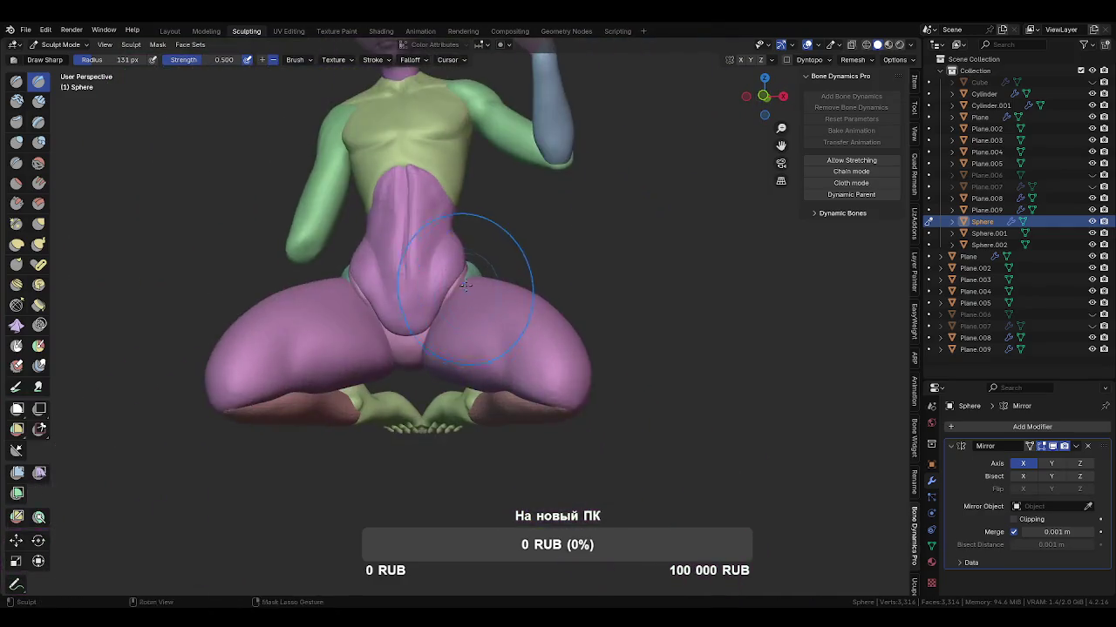
{"action": "scroll", "coordinate": [488, 349], "scroll_direction": "up", "scroll_amount": 2}
{"action": "scroll", "coordinate": [523, 366], "scroll_direction": "up", "scroll_amount": 2}
{"action": "key", "text": "alt+q"}
{"action": "middle_click_drag", "start_coordinate": [526, 371], "coordinate": [474, 371]}
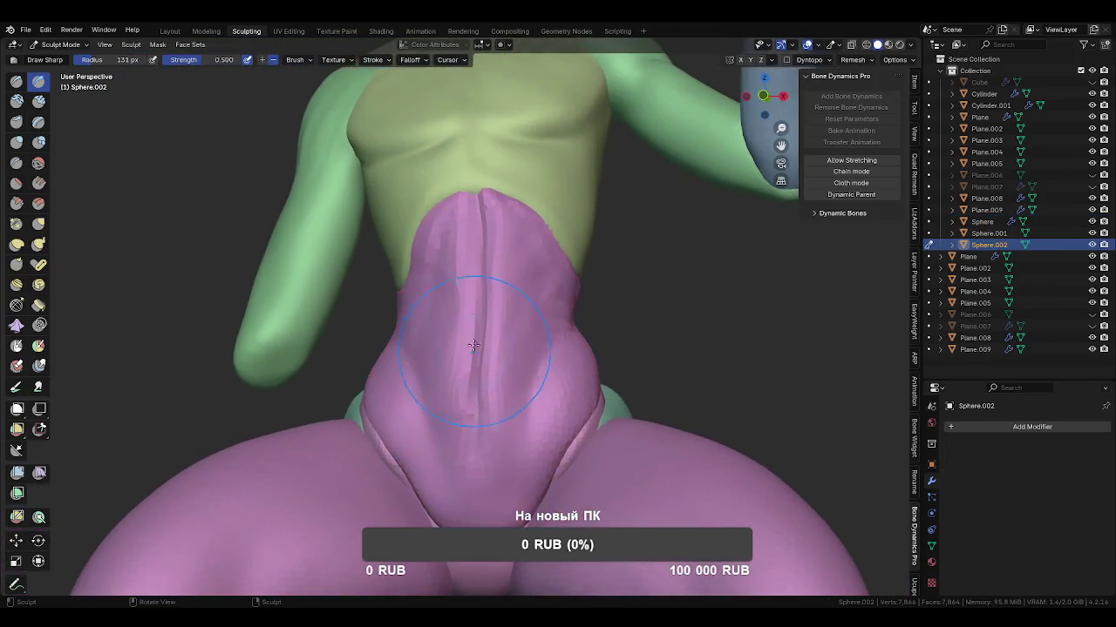
{"action": "key", "text": "g"}
{"action": "mouse_move", "coordinate": [474, 372]}
{"action": "left_mouse_down"}
{"action": "mouse_move", "coordinate": [505, 343]}
{"action": "mouse_move", "coordinate": [500, 285]}
{"action": "mouse_move", "coordinate": [461, 266]}
{"action": "left_mouse_up"}
Pull the pink belly further up toward the chest and check it from the side.
{"action": "scroll", "coordinate": [540, 383], "scroll_direction": "down", "scroll_amount": 3}
{"action": "mouse_move", "coordinate": [455, 349]}
{"action": "middle_mouse_down"}
{"action": "mouse_move", "coordinate": [485, 410]}
{"action": "mouse_move", "coordinate": [487, 280]}
{"action": "middle_mouse_up"}
{"action": "left_click_drag", "start_coordinate": [488, 281], "coordinate": [479, 250]}
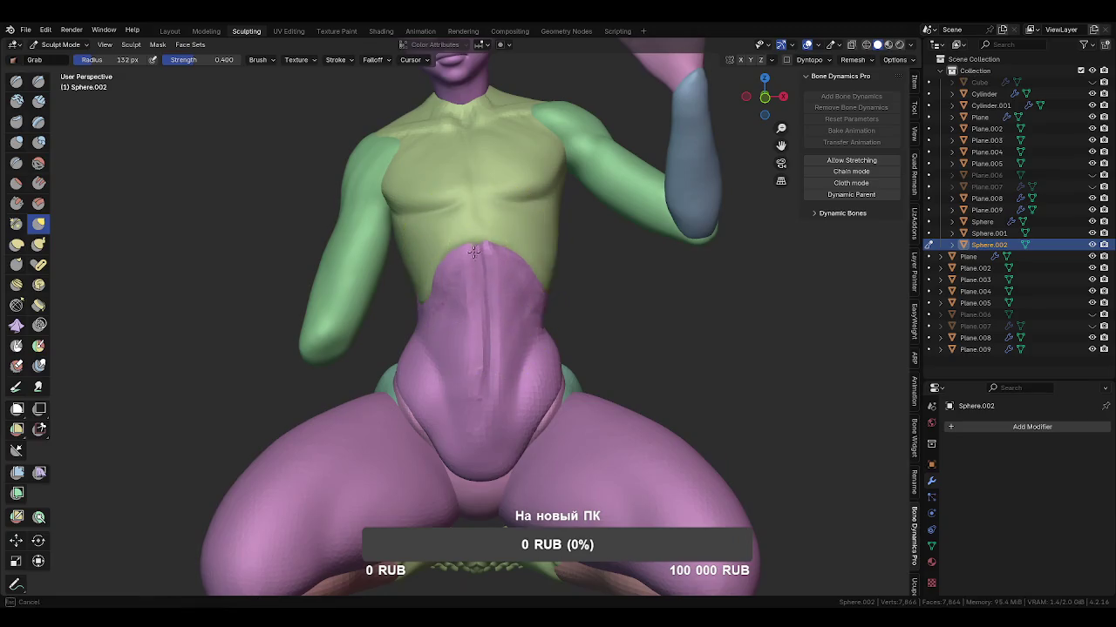
{"action": "scroll", "coordinate": [497, 348], "scroll_direction": "up", "scroll_amount": 2}
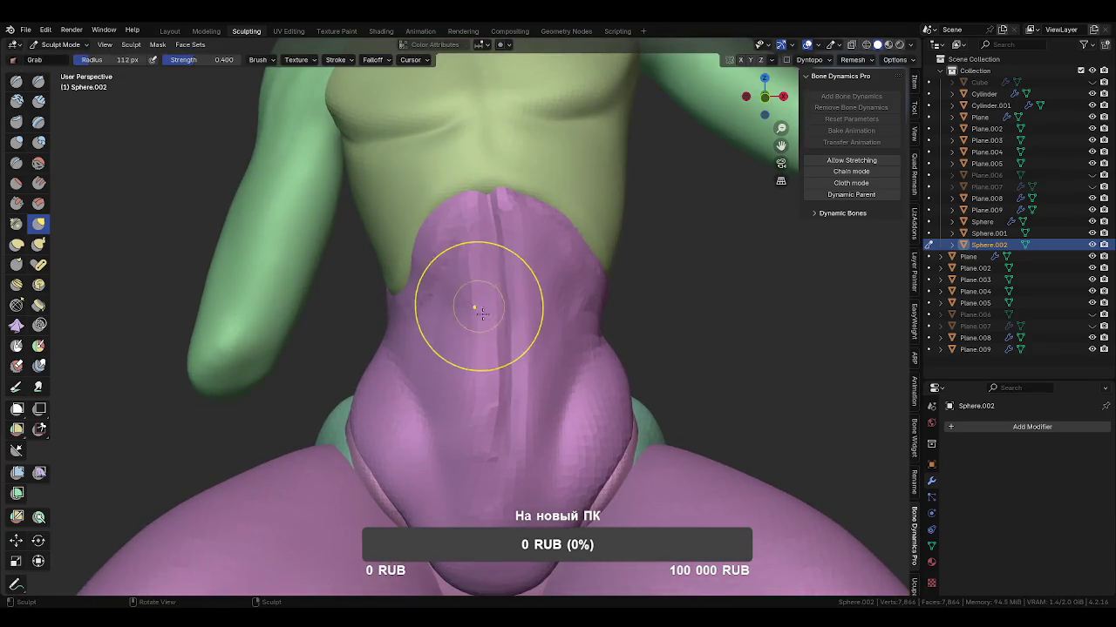
{"action": "scroll", "coordinate": [477, 290], "scroll_direction": "down", "scroll_amount": 3}
{"action": "mouse_move", "coordinate": [477, 290]}
{"action": "middle_mouse_down"}
{"action": "mouse_move", "coordinate": [577, 406]}
{"action": "mouse_move", "coordinate": [423, 419]}
{"action": "middle_mouse_up"}
{"action": "scroll", "coordinate": [524, 413], "scroll_direction": "up", "scroll_amount": 2}
Set the brush radius to 72 px and switch to the Crease brush.
{"action": "key", "text": "f"}
{"action": "left_click", "coordinate": [488, 436]}
{"action": "scroll", "coordinate": [511, 387], "scroll_direction": "up", "scroll_amount": 2}
{"action": "mouse_move", "coordinate": [488, 436]}
{"action": "middle_mouse_down"}
{"action": "mouse_move", "coordinate": [511, 386]}
{"action": "mouse_move", "coordinate": [522, 419]}
{"action": "middle_mouse_up"}
{"action": "key", "text": "shift+c"}
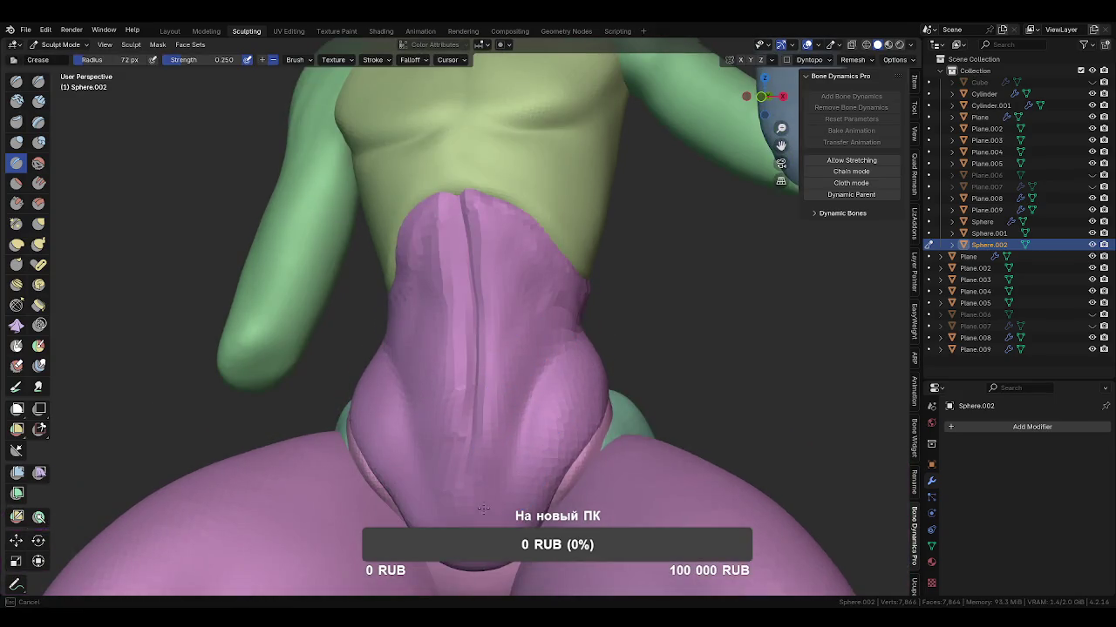
Crease a vertical groove down the pink belly, checking it from the front.
{"action": "mouse_move", "coordinate": [516, 436]}
{"action": "middle_mouse_down"}
{"action": "mouse_move", "coordinate": [497, 369]}
{"action": "mouse_move", "coordinate": [401, 567]}
{"action": "middle_mouse_up"}
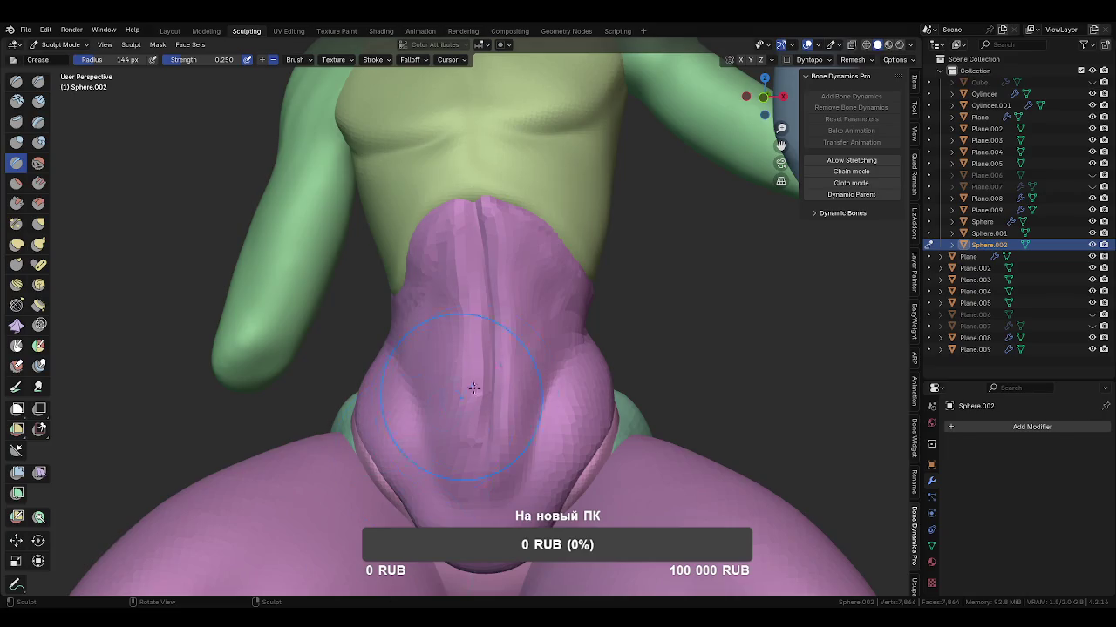
{"action": "scroll", "coordinate": [494, 382], "scroll_direction": "down", "scroll_amount": 3}
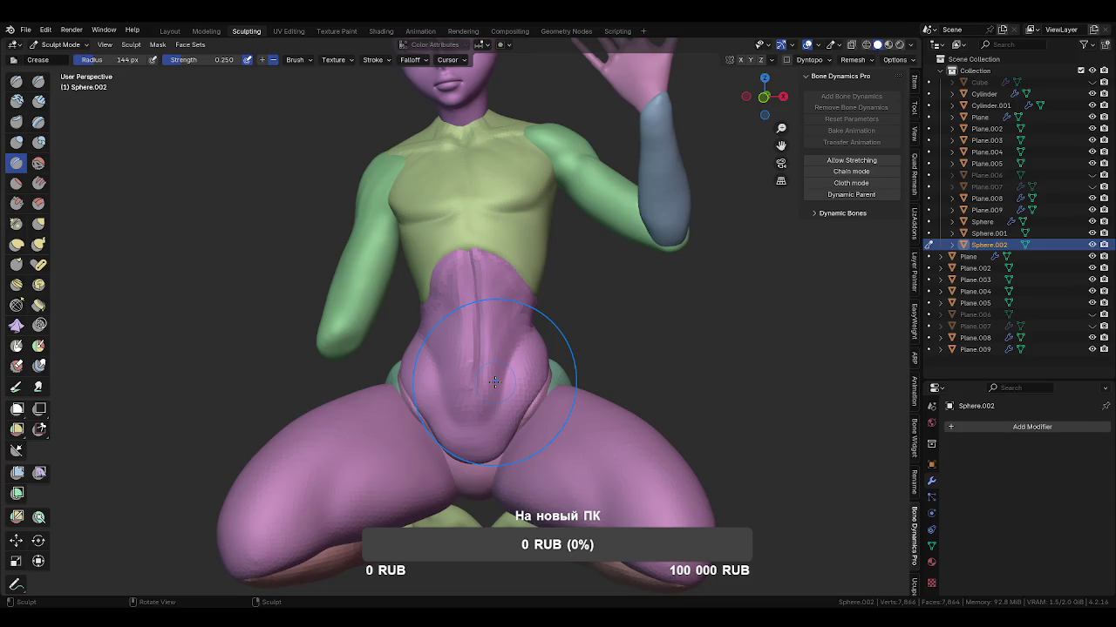
{"action": "middle_click_drag", "start_coordinate": [494, 381], "coordinate": [458, 243]}
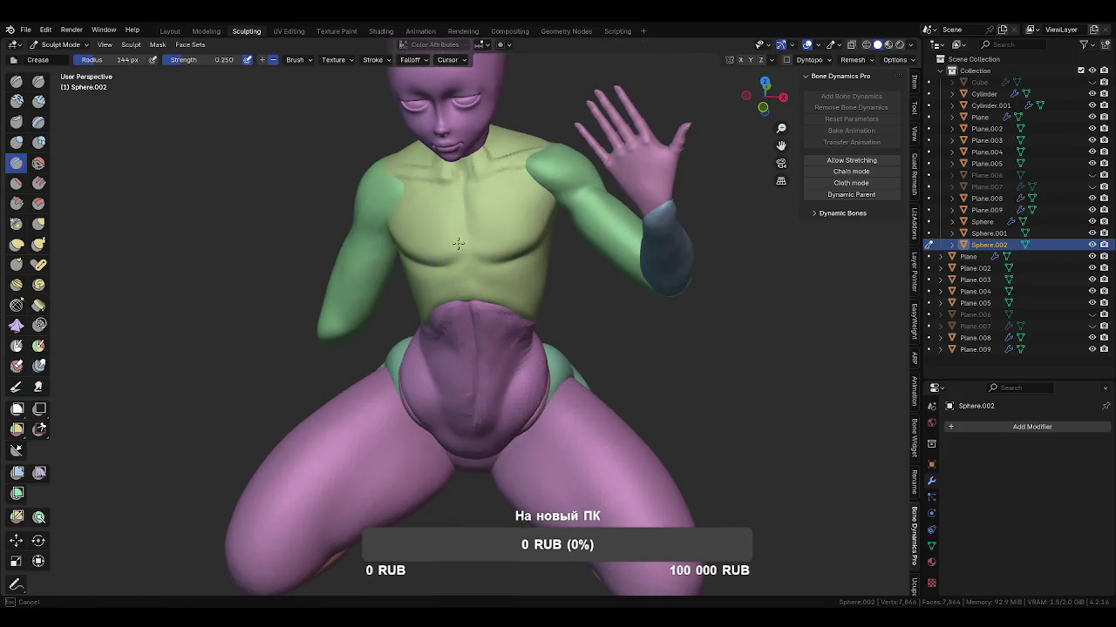
{"action": "middle_click_drag", "start_coordinate": [474, 324], "coordinate": [523, 280]}
{"action": "key", "text": "ctrl+Tab"}
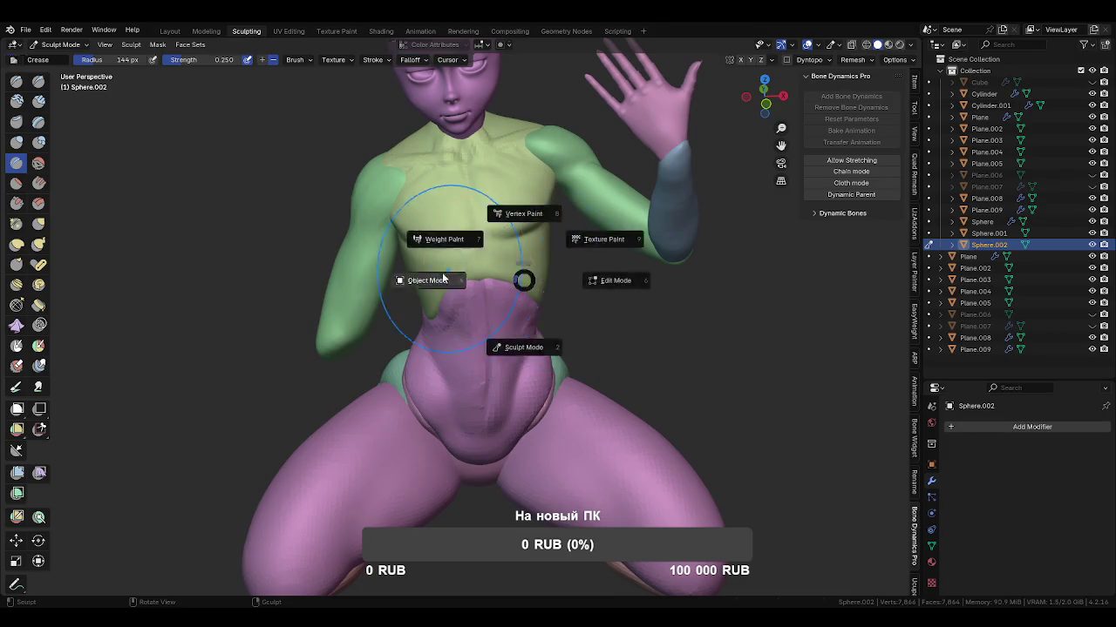
Return to Object Mode, briefly unhide then re-hide the sword objects, and add a UV sphere.
{"action": "left_click", "coordinate": [442, 277]}
{"action": "scroll", "coordinate": [533, 224], "scroll_direction": "down", "scroll_amount": 3}
{"action": "key", "text": "alt+h"}
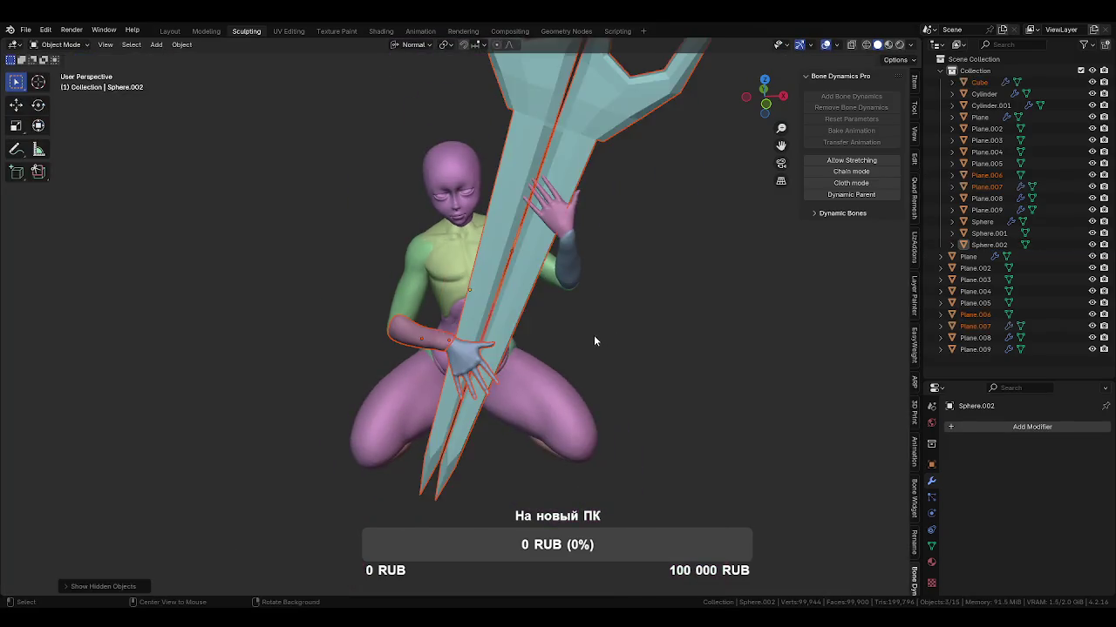
{"action": "key", "text": "h"}
{"action": "key", "text": "shift+a"}
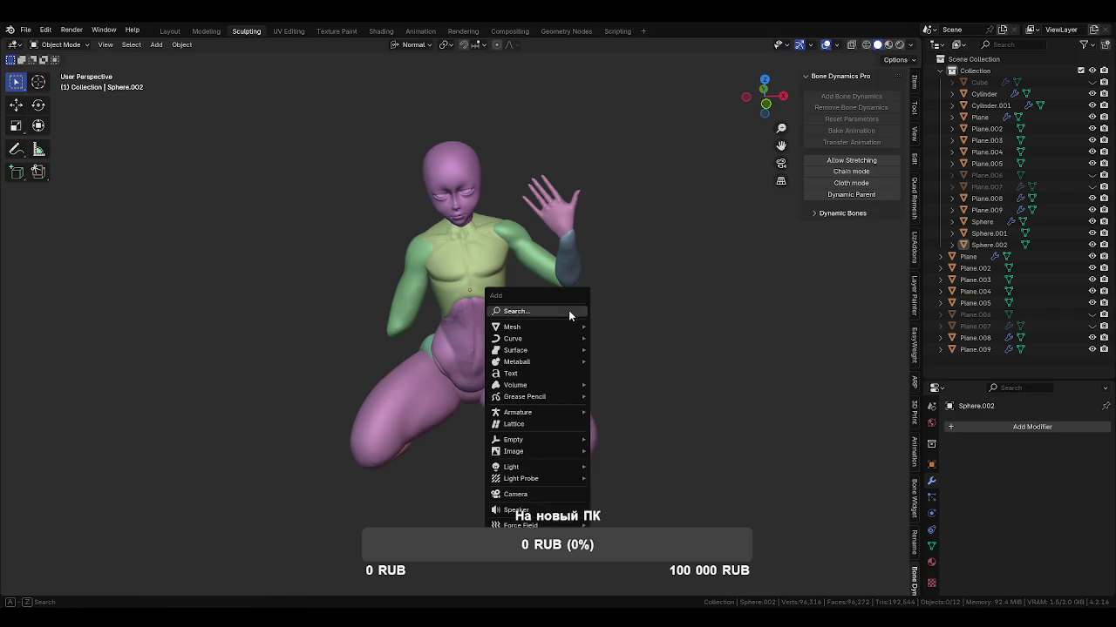
{"action": "mouse_move", "coordinate": [533, 327]}
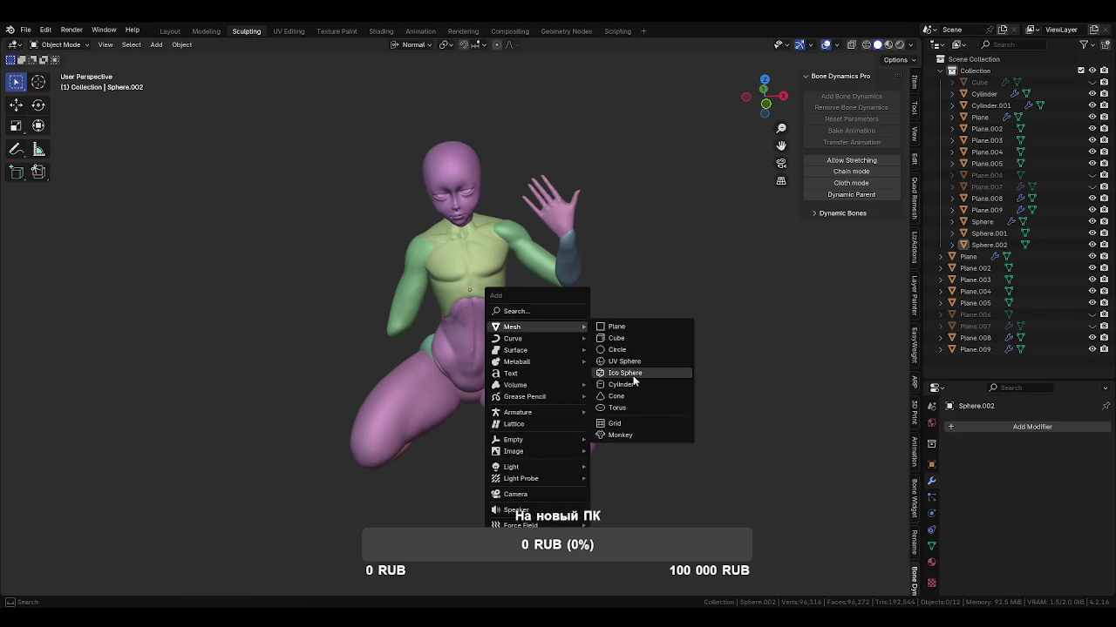
{"action": "left_click", "coordinate": [627, 361]}
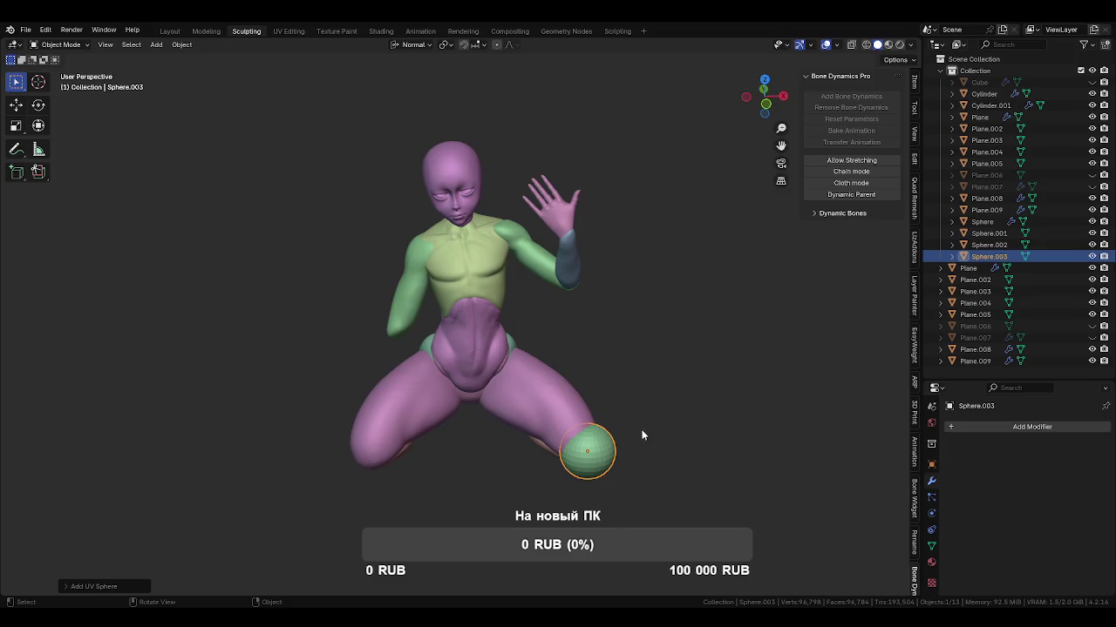
Move Sphere.003 onto the chest, checking side and front views, and enter Sculpt Mode.
{"action": "key", "text": "g"}
{"action": "left_click", "coordinate": [540, 259]}
{"action": "middle_click_drag", "start_coordinate": [562, 329], "coordinate": [600, 313]}
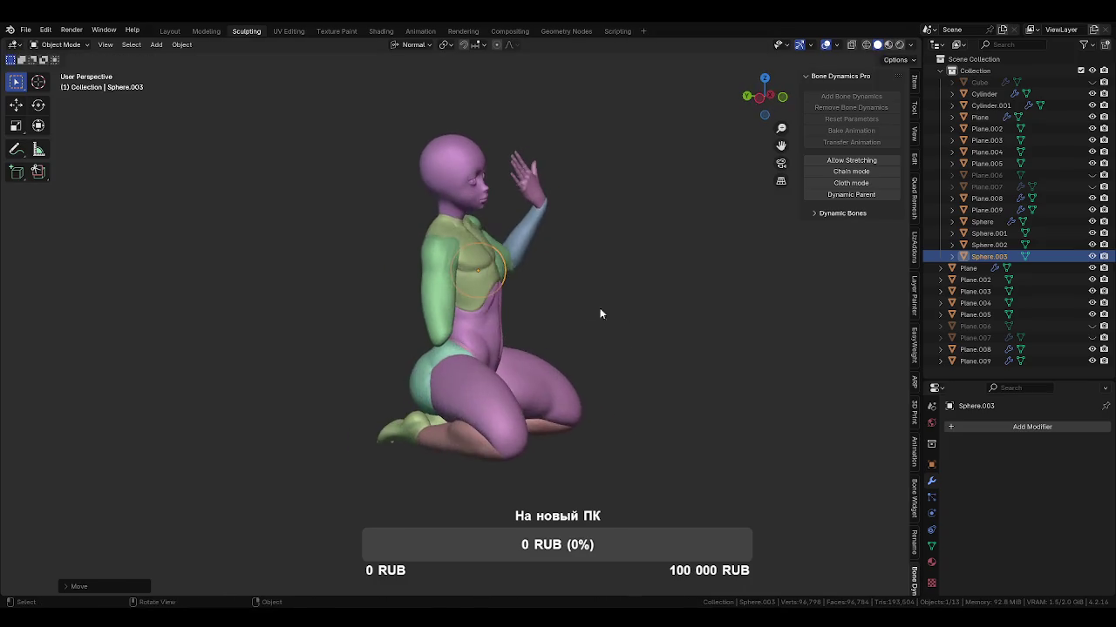
{"action": "key", "text": "g"}
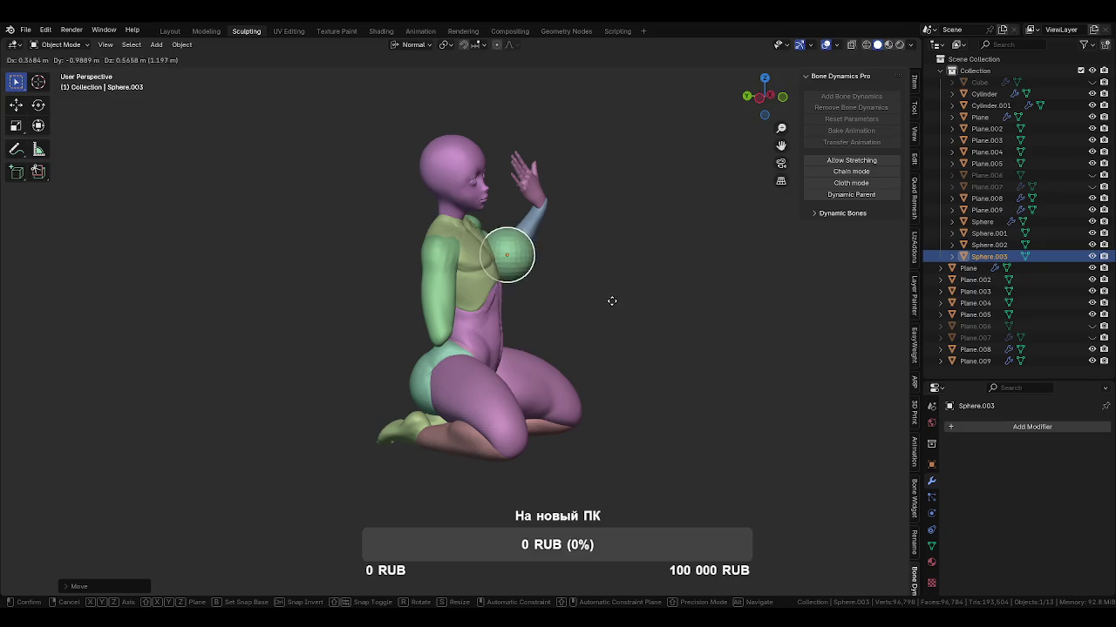
{"action": "left_click", "coordinate": [612, 301]}
{"action": "middle_click_drag", "start_coordinate": [614, 303], "coordinate": [484, 323]}
{"action": "scroll", "coordinate": [537, 339], "scroll_direction": "up", "scroll_amount": 3}
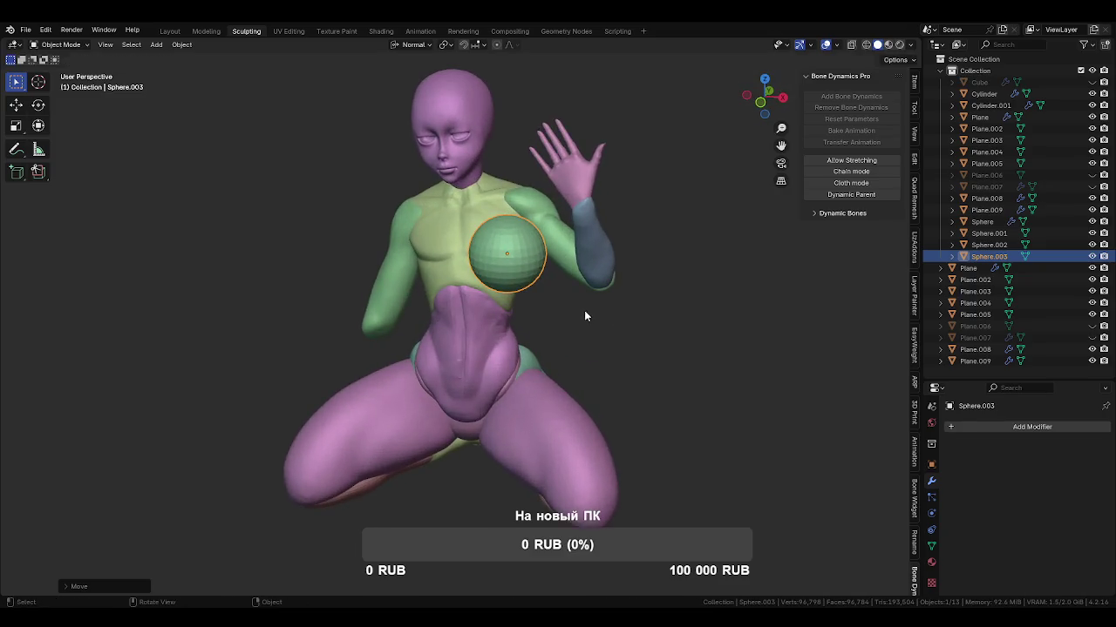
{"action": "key", "text": "ctrl+Tab"}
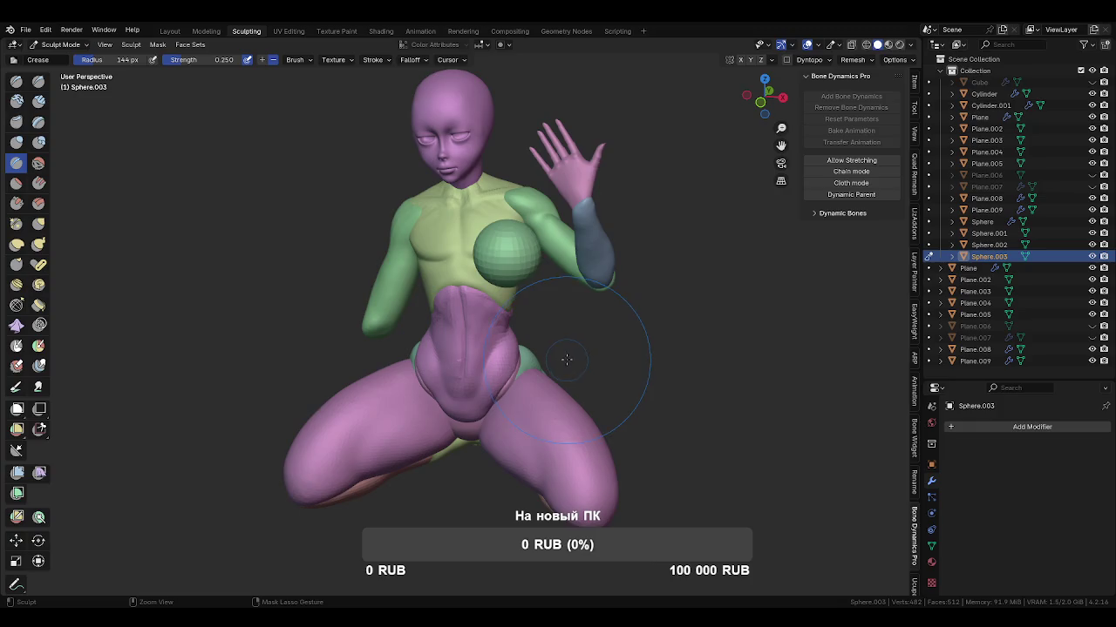
{"action": "middle_click_drag", "start_coordinate": [567, 359], "coordinate": [549, 383], "text": "shift"}
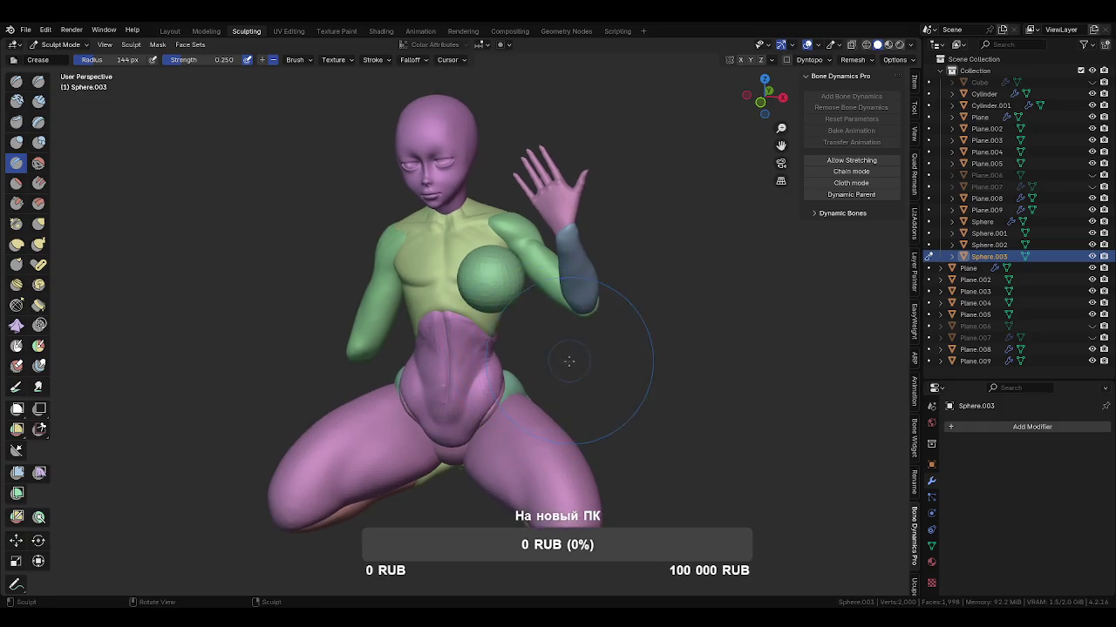
Give Sphere.003 a Mirror modifier using Plane.002 as the mirror object.
{"action": "left_click", "coordinate": [992, 427]}
{"action": "left_click", "coordinate": [994, 455]}
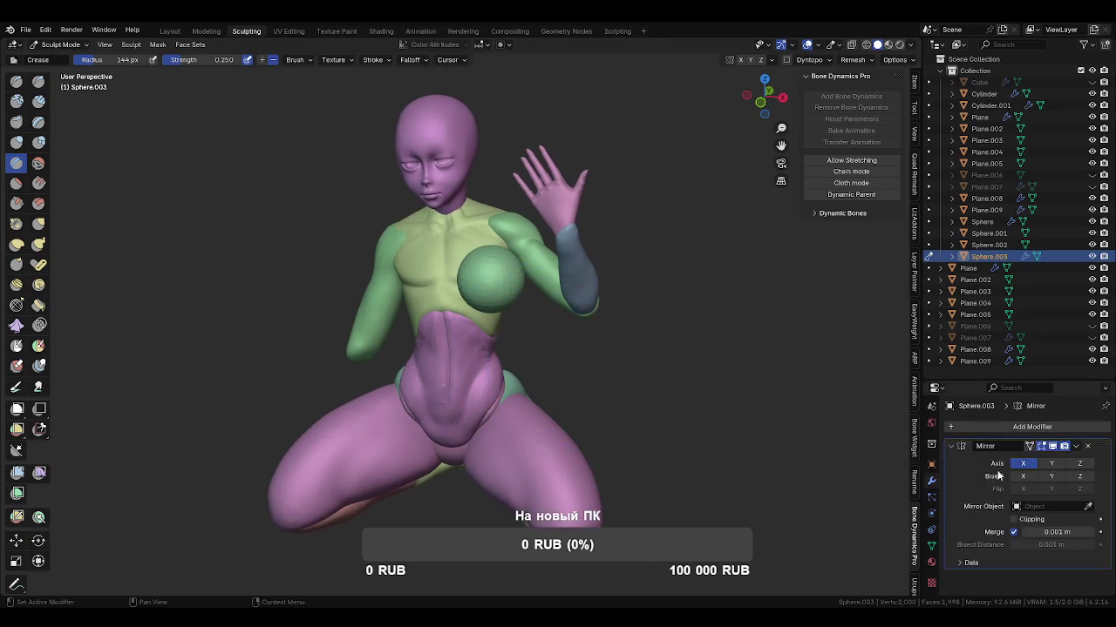
{"action": "left_click", "coordinate": [1087, 506]}
{"action": "left_click", "coordinate": [431, 254]}
{"action": "scroll", "coordinate": [591, 368], "scroll_direction": "up", "scroll_amount": 2}
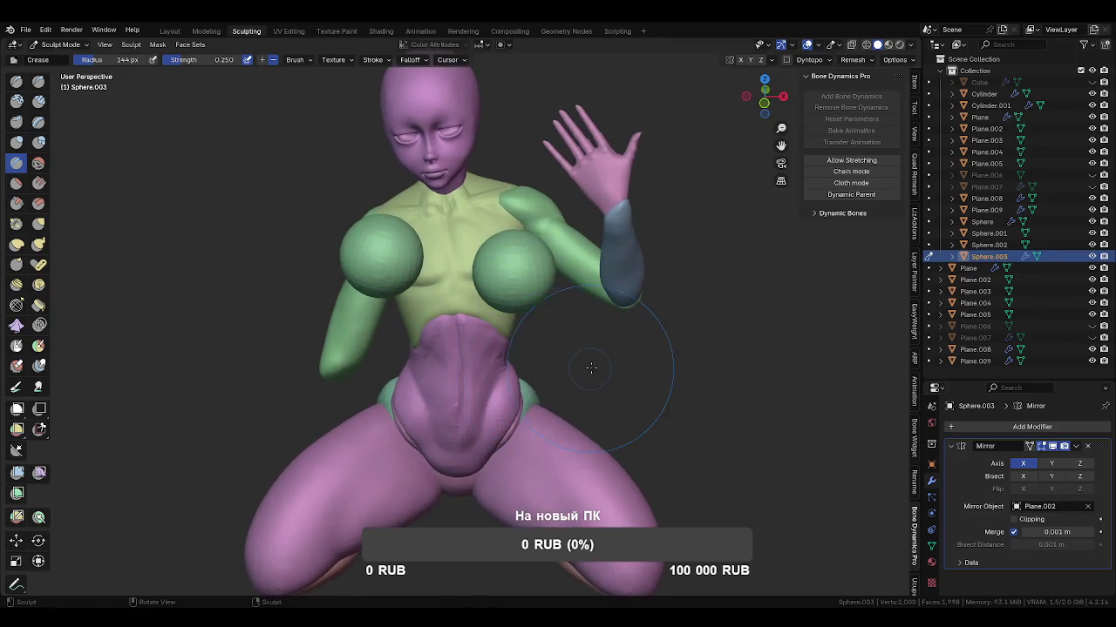
{"action": "key", "text": "ctrl+Tab"}
{"action": "left_click", "coordinate": [910, 46]}
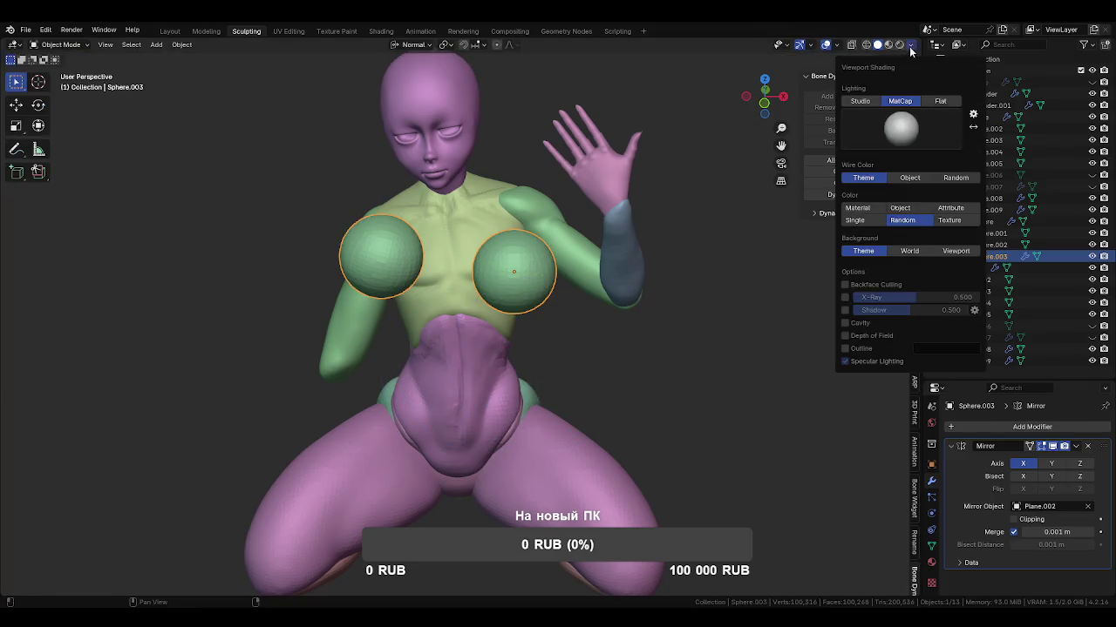
Rotate the chest sphere pair slightly, then start and cancel a torso rotation.
{"action": "left_click", "coordinate": [900, 60]}
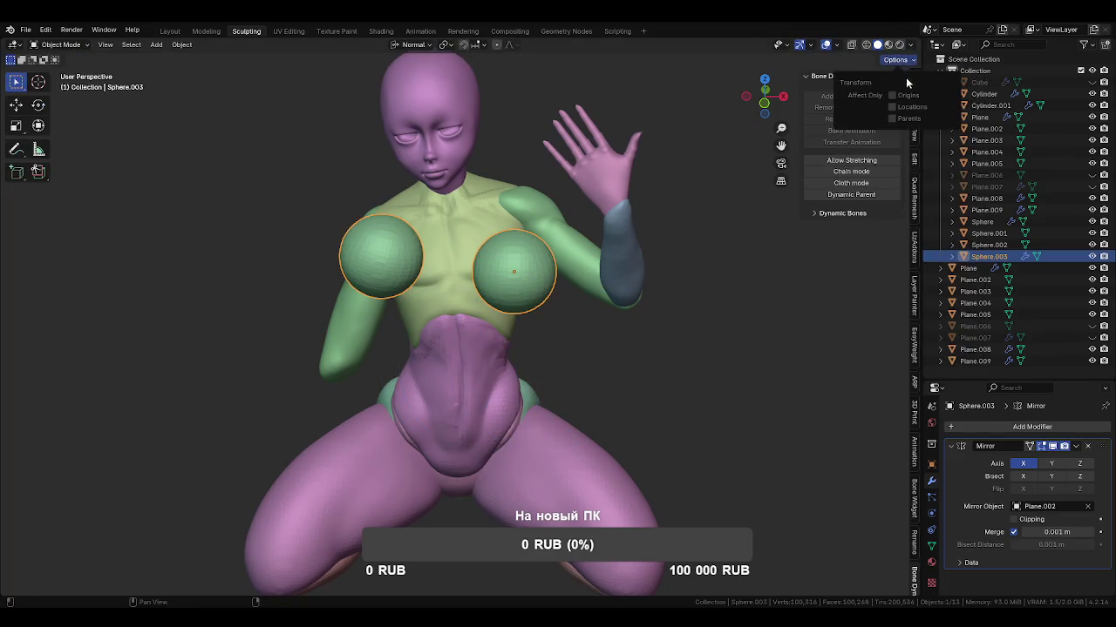
{"action": "middle_click_drag", "start_coordinate": [677, 302], "coordinate": [675, 253]}
{"action": "key", "text": "r"}
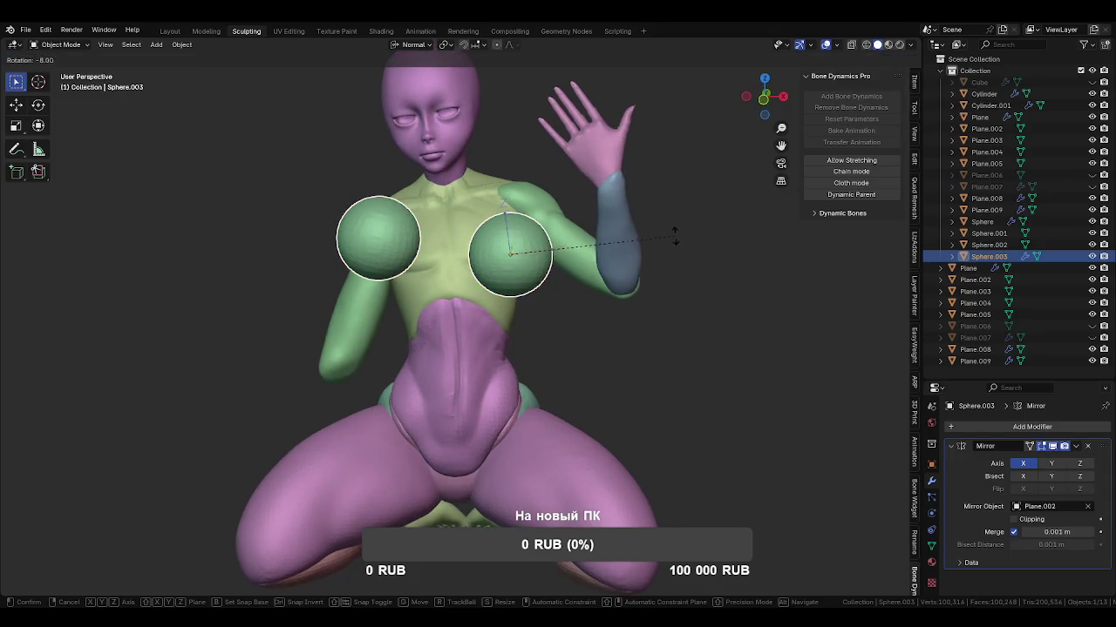
{"action": "left_click", "coordinate": [625, 206]}
{"action": "left_click", "coordinate": [427, 251]}
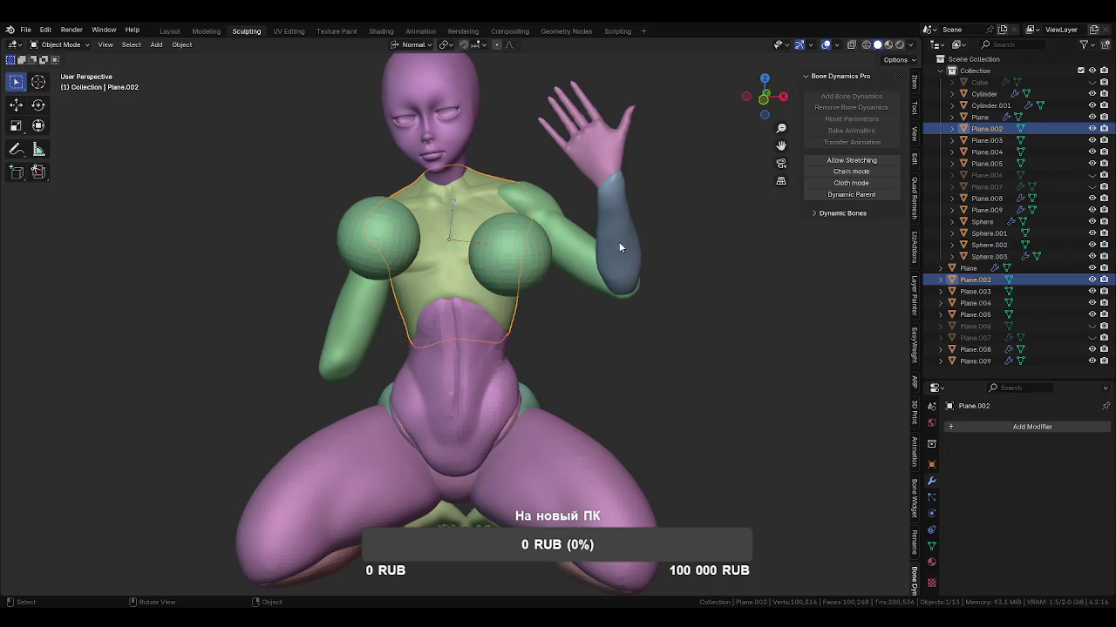
{"action": "key", "text": "t"}
{"action": "key", "text": "r"}
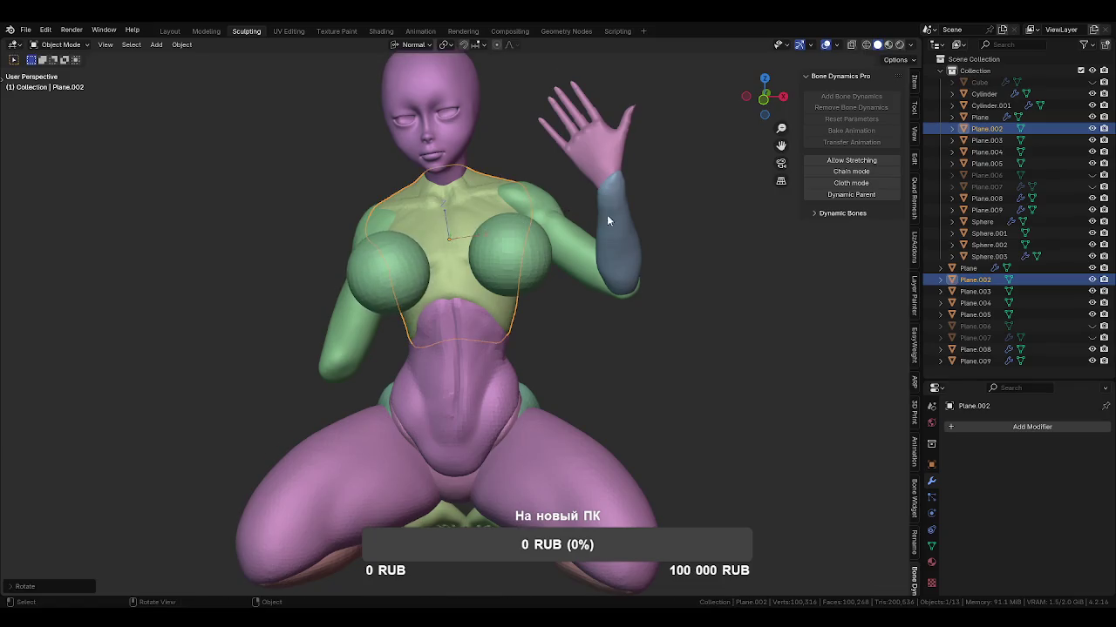
{"action": "right_click", "coordinate": [575, 313]}
Reselect the chest sphere, scale the pair down and move them into place on the chest.
{"action": "left_click", "coordinate": [550, 313]}
{"action": "middle_click_drag", "start_coordinate": [550, 314], "coordinate": [549, 270]}
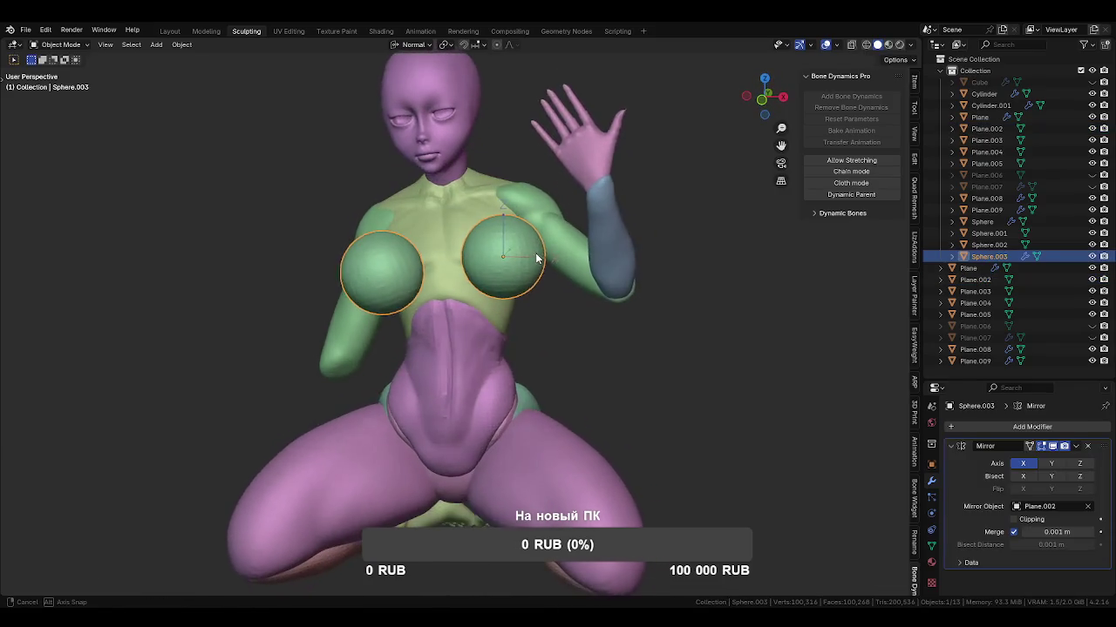
{"action": "left_click", "coordinate": [895, 59]}
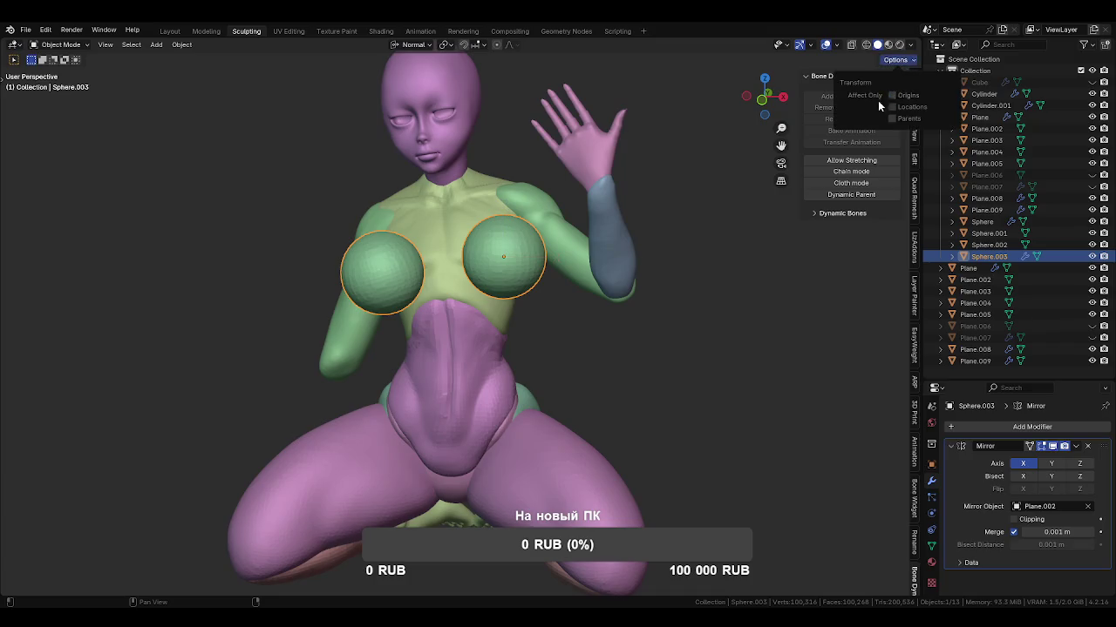
{"action": "middle_click_drag", "start_coordinate": [636, 279], "coordinate": [599, 295]}
{"action": "key", "text": "s"}
{"action": "left_click", "coordinate": [580, 294]}
{"action": "key", "text": "g"}
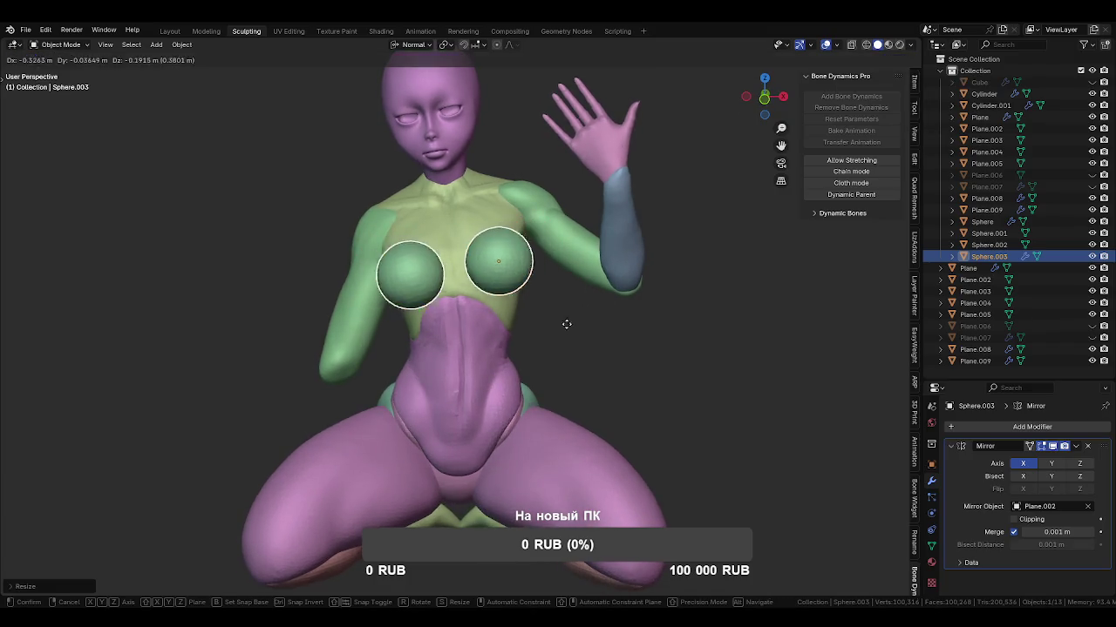
{"action": "left_click", "coordinate": [571, 315]}
{"action": "mouse_move", "coordinate": [571, 315]}
{"action": "middle_mouse_down"}
{"action": "mouse_move", "coordinate": [528, 319]}
{"action": "mouse_move", "coordinate": [540, 322]}
{"action": "mouse_move", "coordinate": [520, 307]}
{"action": "middle_mouse_up"}
{"action": "scroll", "coordinate": [540, 323], "scroll_direction": "up", "scroll_amount": 3}
{"action": "key", "text": "ctrl+Tab"}
Enlarge the brush, switch to Grab and pull the right breast toward the centre.
{"action": "left_click", "coordinate": [530, 423]}
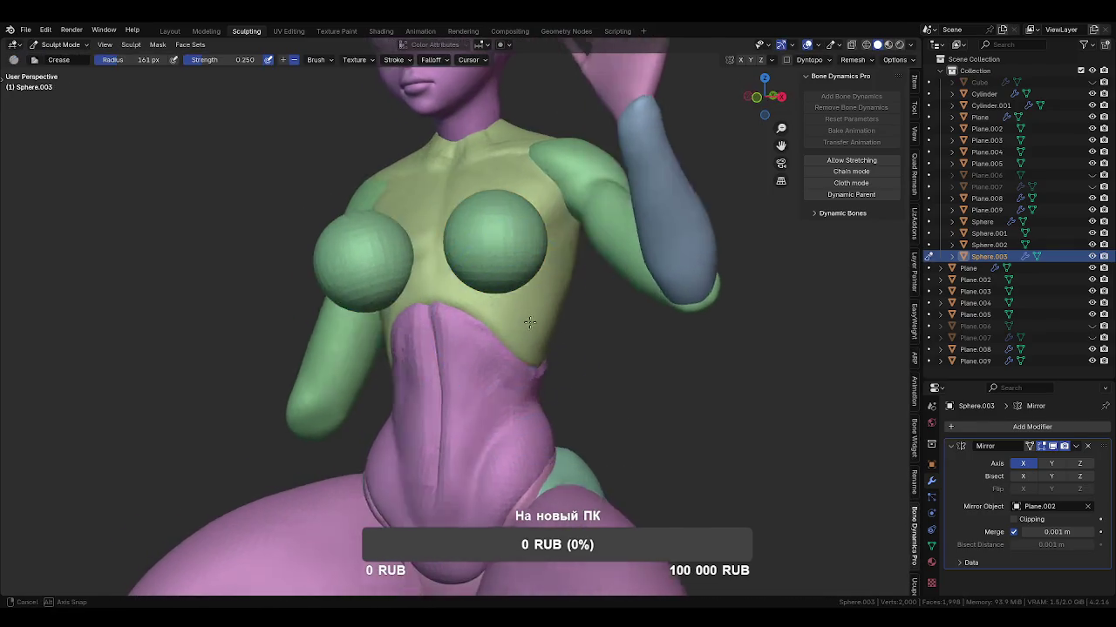
{"action": "key", "text": "f"}
{"action": "left_click", "coordinate": [520, 307]}
{"action": "key", "text": "g"}
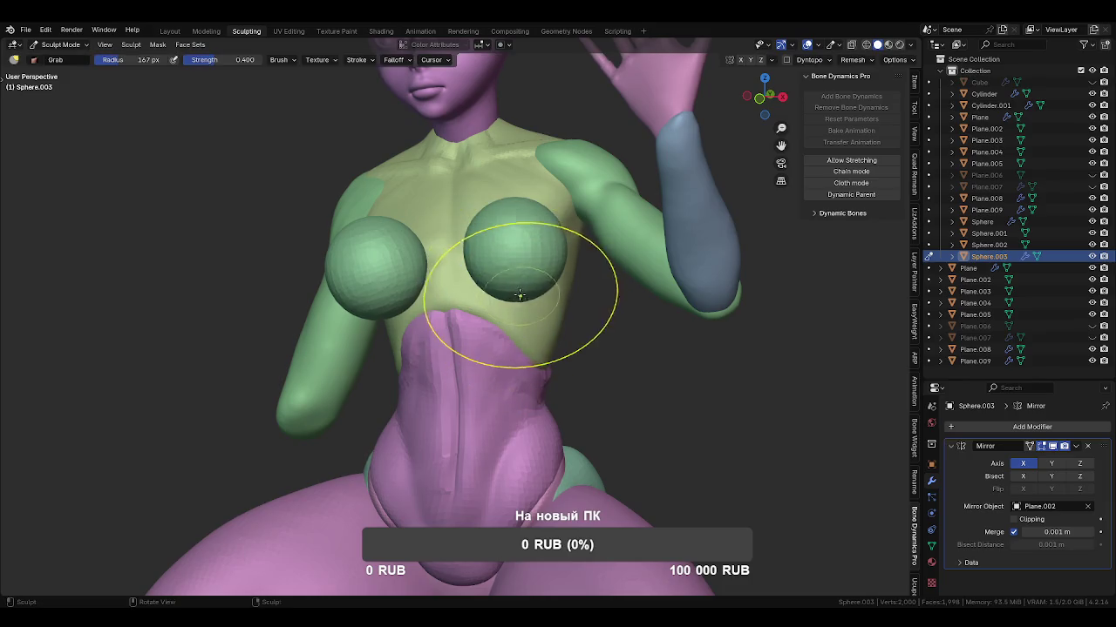
{"action": "middle_click_drag", "start_coordinate": [520, 298], "coordinate": [527, 281]}
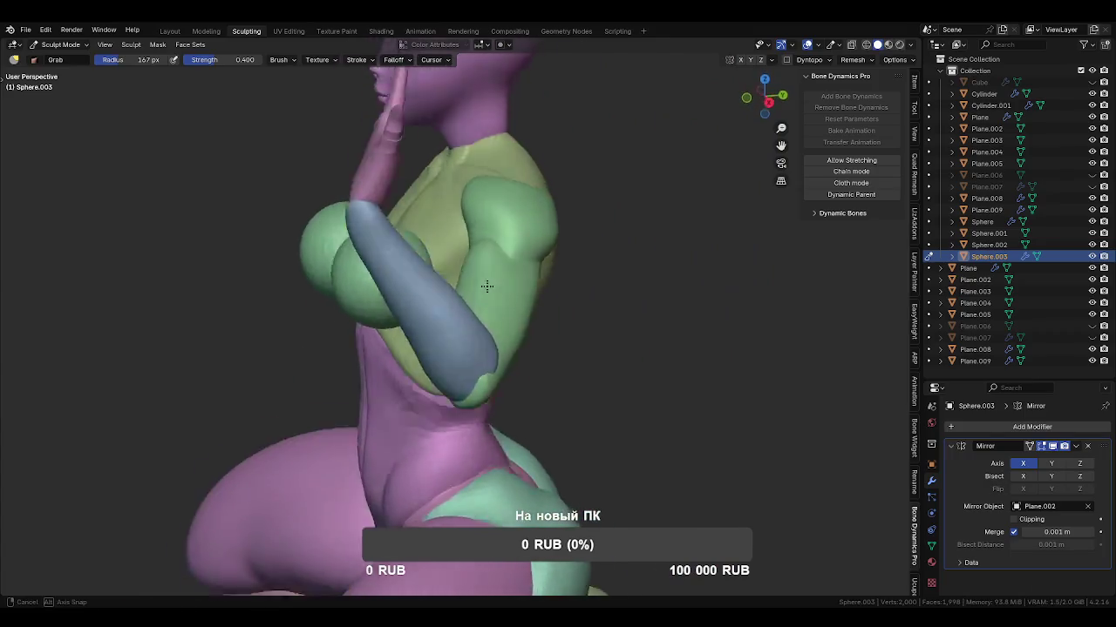
{"action": "middle_click_drag", "start_coordinate": [467, 258], "coordinate": [386, 336]}
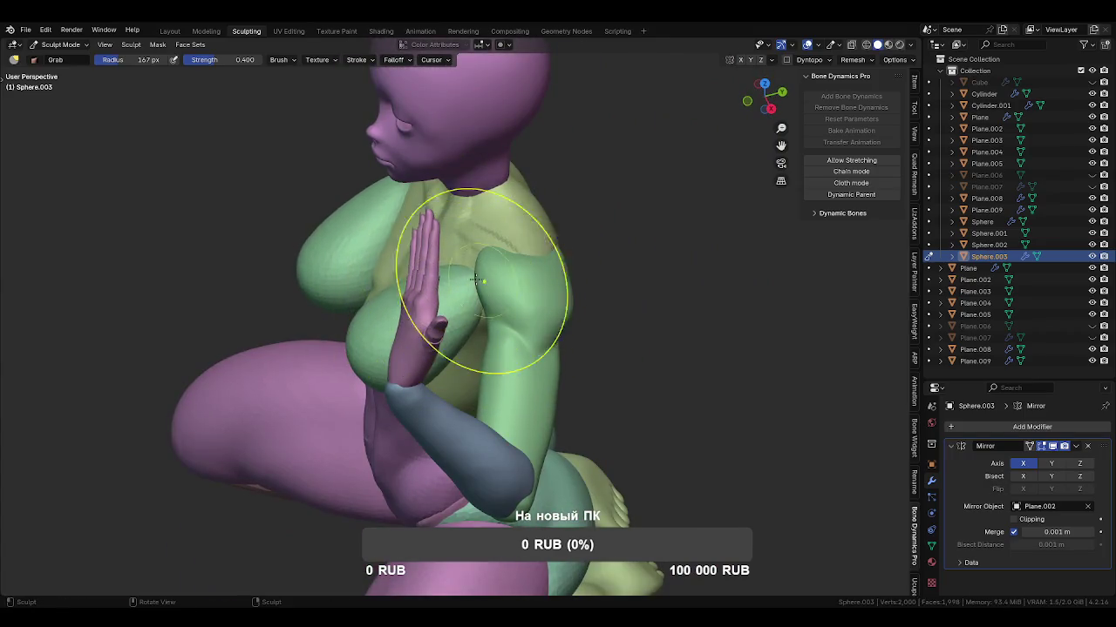
{"action": "mouse_move", "coordinate": [511, 302]}
{"action": "middle_mouse_down"}
{"action": "mouse_move", "coordinate": [578, 266]}
{"action": "mouse_move", "coordinate": [497, 252]}
{"action": "middle_mouse_up"}
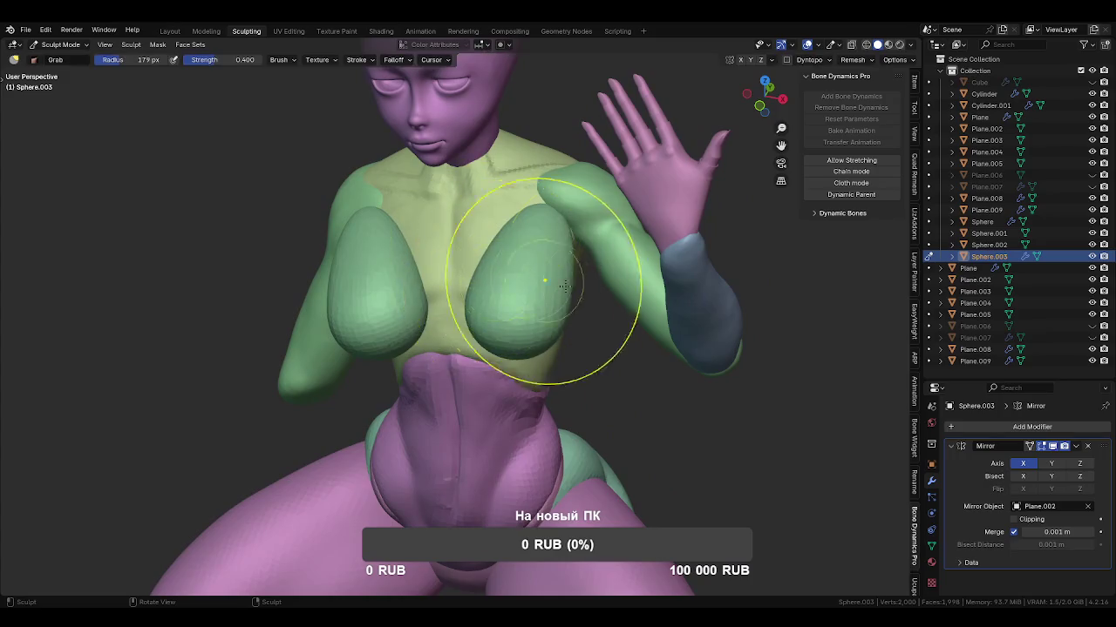
{"action": "left_click_drag", "start_coordinate": [563, 285], "coordinate": [539, 275]}
{"action": "middle_click_drag", "start_coordinate": [463, 301], "coordinate": [501, 273]}
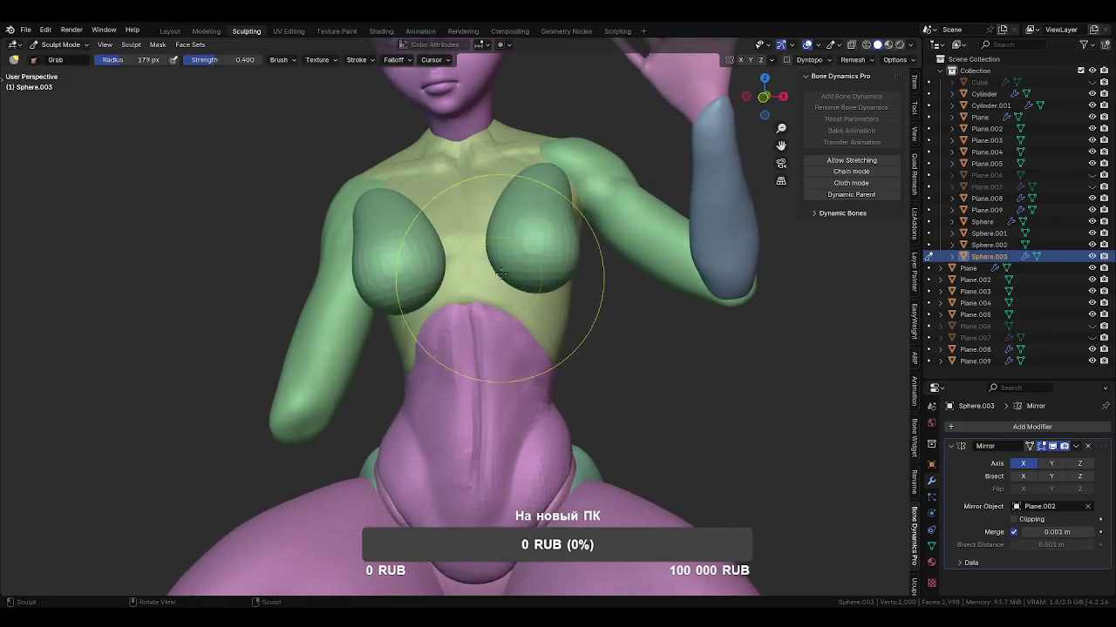
{"action": "middle_click_drag", "start_coordinate": [543, 304], "coordinate": [499, 227]}
Grab the breasts into form, pulling their tops upward and curving them toward the centre.
{"action": "left_click_drag", "start_coordinate": [487, 211], "coordinate": [573, 236]}
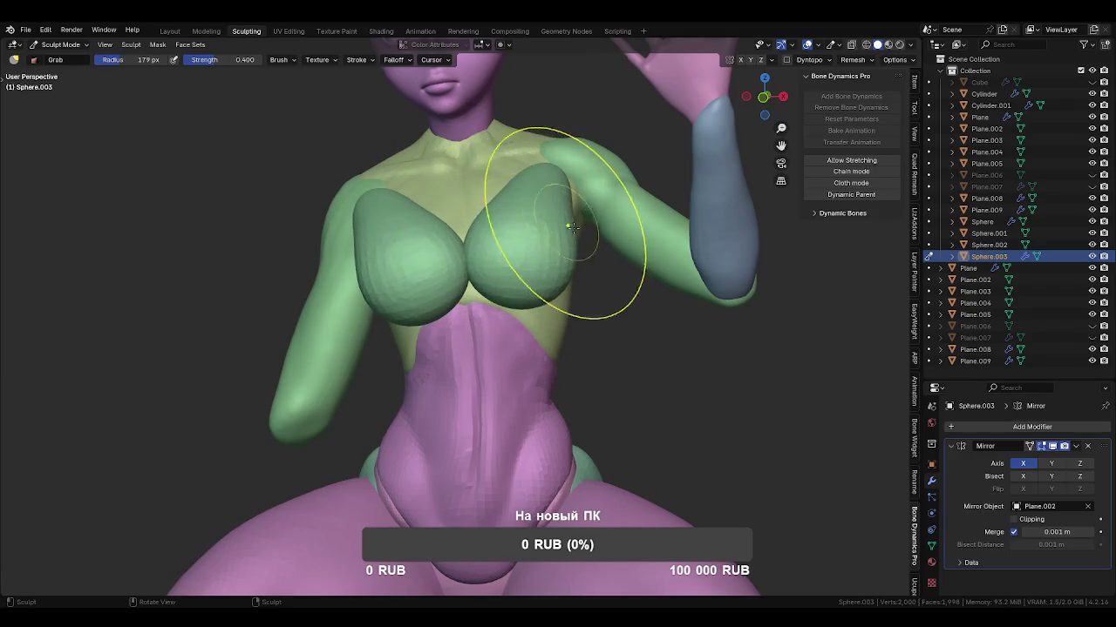
{"action": "middle_click_drag", "start_coordinate": [535, 236], "coordinate": [523, 217]}
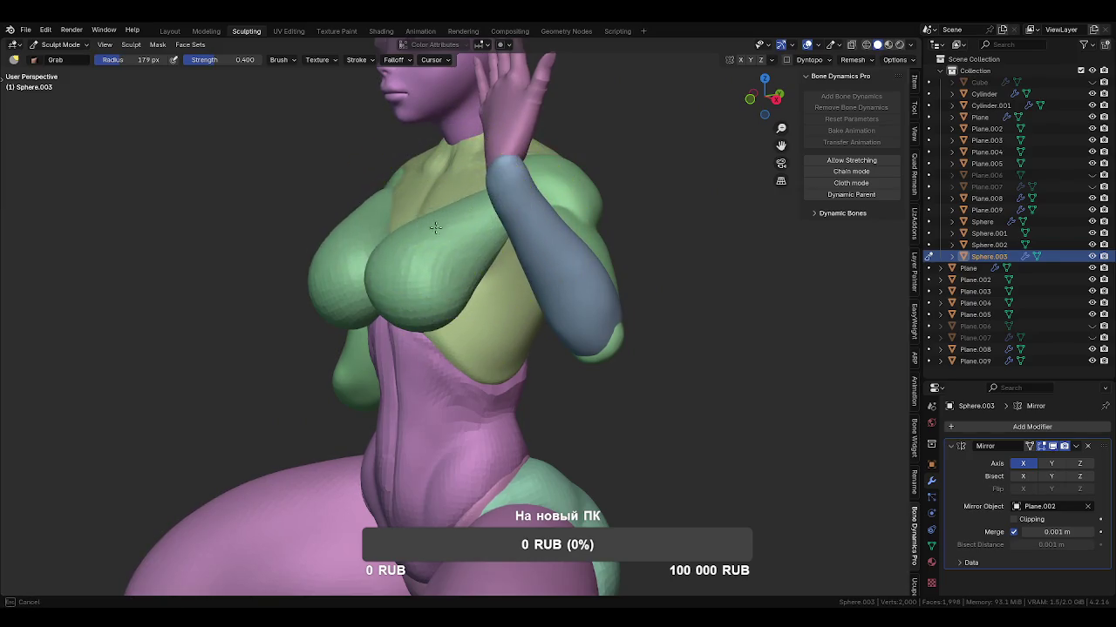
{"action": "mouse_move", "coordinate": [451, 234]}
{"action": "middle_mouse_down"}
{"action": "mouse_move", "coordinate": [510, 212]}
{"action": "mouse_move", "coordinate": [523, 236]}
{"action": "middle_mouse_up"}
{"action": "scroll", "coordinate": [515, 329], "scroll_direction": "up", "scroll_amount": 3}
{"action": "scroll", "coordinate": [515, 330], "scroll_direction": "up", "scroll_amount": 1}
{"action": "key", "text": "f"}
{"action": "mouse_move", "coordinate": [523, 261]}
{"action": "left_mouse_down"}
{"action": "mouse_move", "coordinate": [498, 224]}
{"action": "mouse_move", "coordinate": [538, 234]}
{"action": "mouse_move", "coordinate": [558, 218]}
{"action": "mouse_move", "coordinate": [523, 227]}
{"action": "left_mouse_up"}
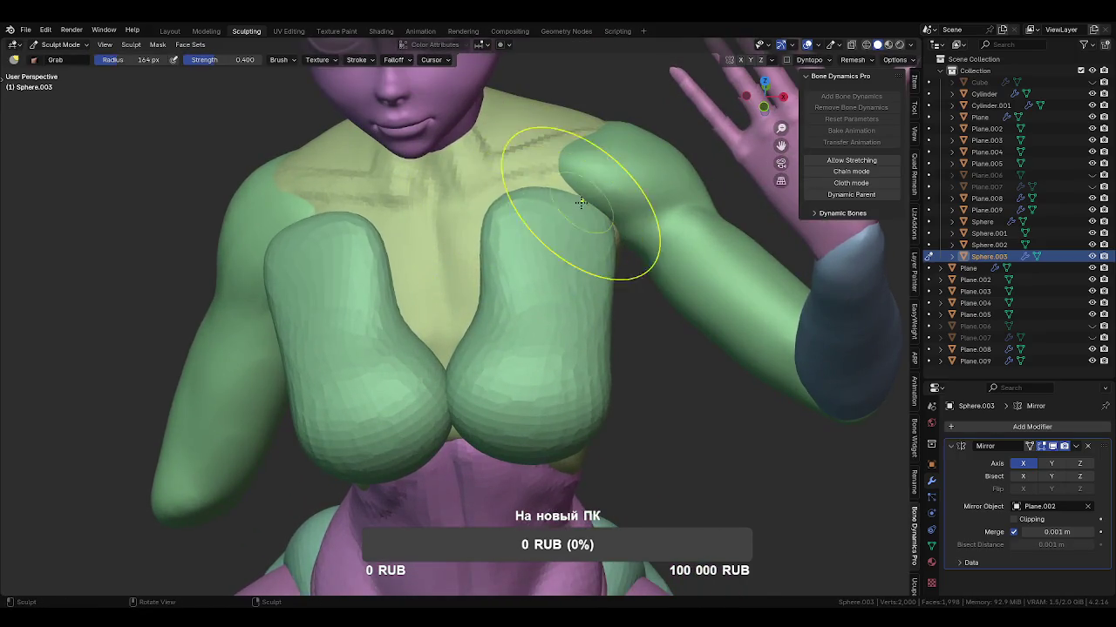
{"action": "left_click_drag", "start_coordinate": [468, 249], "coordinate": [441, 251]}
Review the chest from front and three-quarter views and set the brush radius to 159 px.
{"action": "mouse_move", "coordinate": [491, 229]}
{"action": "middle_mouse_down"}
{"action": "mouse_move", "coordinate": [572, 219]}
{"action": "mouse_move", "coordinate": [623, 233]}
{"action": "mouse_move", "coordinate": [532, 319]}
{"action": "mouse_move", "coordinate": [561, 249]}
{"action": "mouse_move", "coordinate": [577, 257]}
{"action": "mouse_move", "coordinate": [552, 323]}
{"action": "middle_mouse_up"}
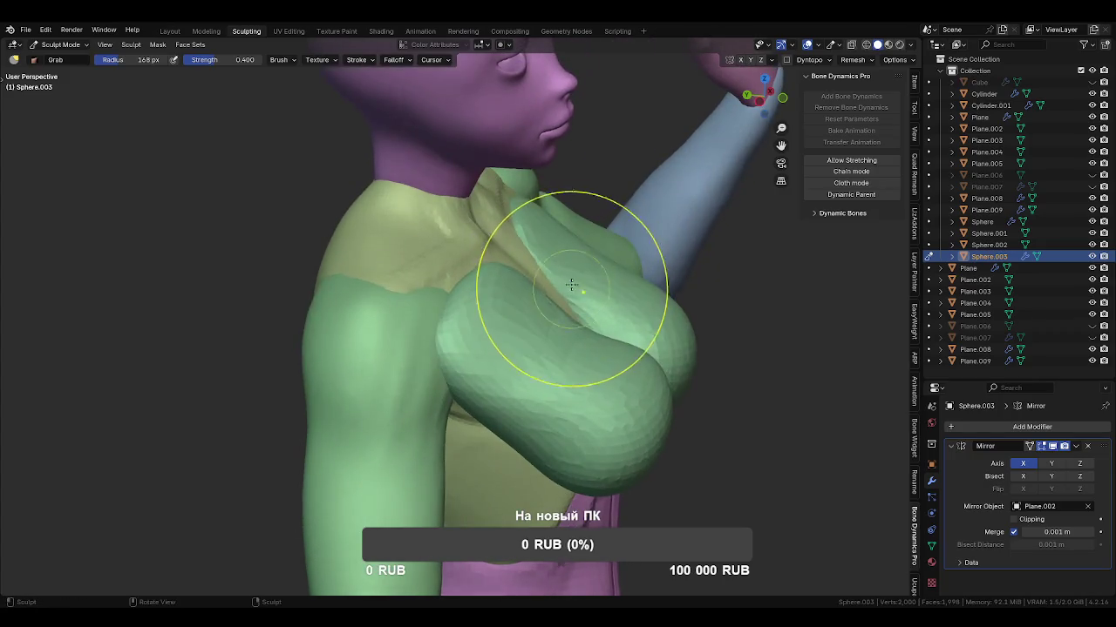
{"action": "middle_click_drag", "start_coordinate": [543, 231], "coordinate": [473, 262]}
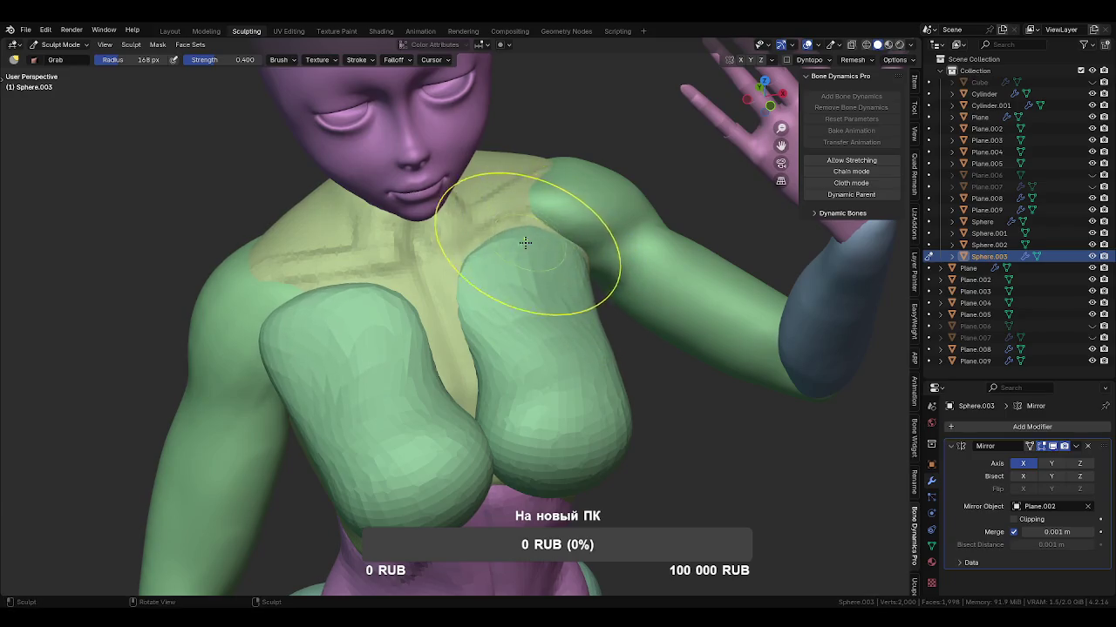
{"action": "mouse_move", "coordinate": [523, 266]}
{"action": "middle_mouse_down"}
{"action": "mouse_move", "coordinate": [587, 268]}
{"action": "mouse_move", "coordinate": [566, 272]}
{"action": "middle_mouse_up"}
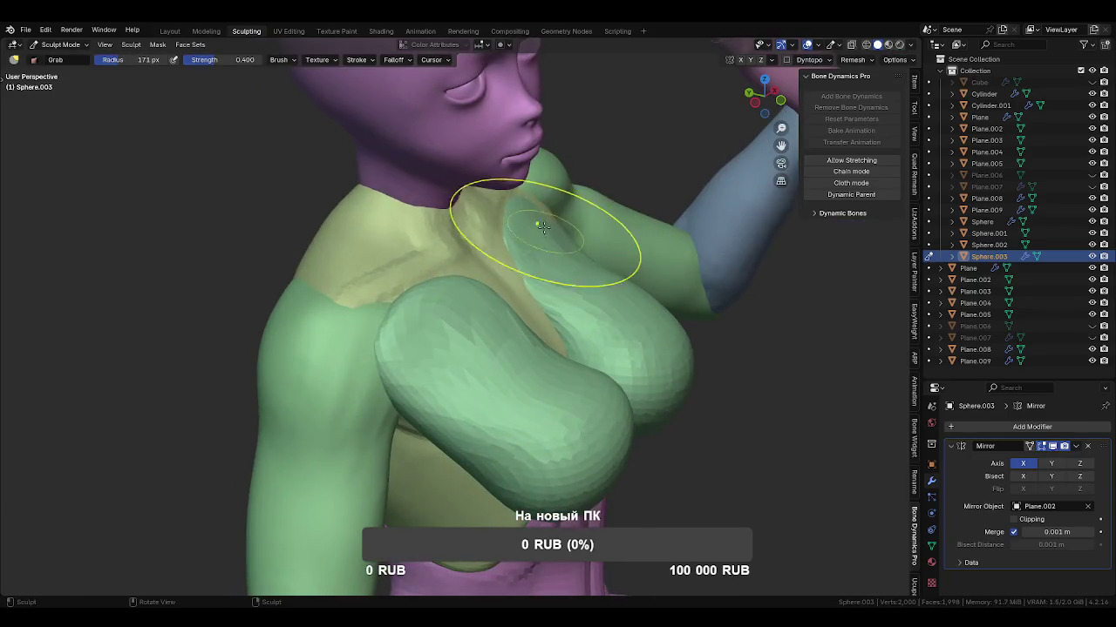
{"action": "mouse_move", "coordinate": [533, 260]}
{"action": "middle_mouse_down"}
{"action": "mouse_move", "coordinate": [514, 249]}
{"action": "mouse_move", "coordinate": [580, 216]}
{"action": "middle_mouse_up"}
{"action": "key", "text": "f"}
{"action": "left_click", "coordinate": [523, 246]}
Set the Grab brush to 159 px, pull the cleavage together, and lift and round the right breast.
{"action": "key", "text": "f"}
{"action": "left_click", "coordinate": [543, 319]}
{"action": "middle_click_drag", "start_coordinate": [543, 319], "coordinate": [557, 319]}
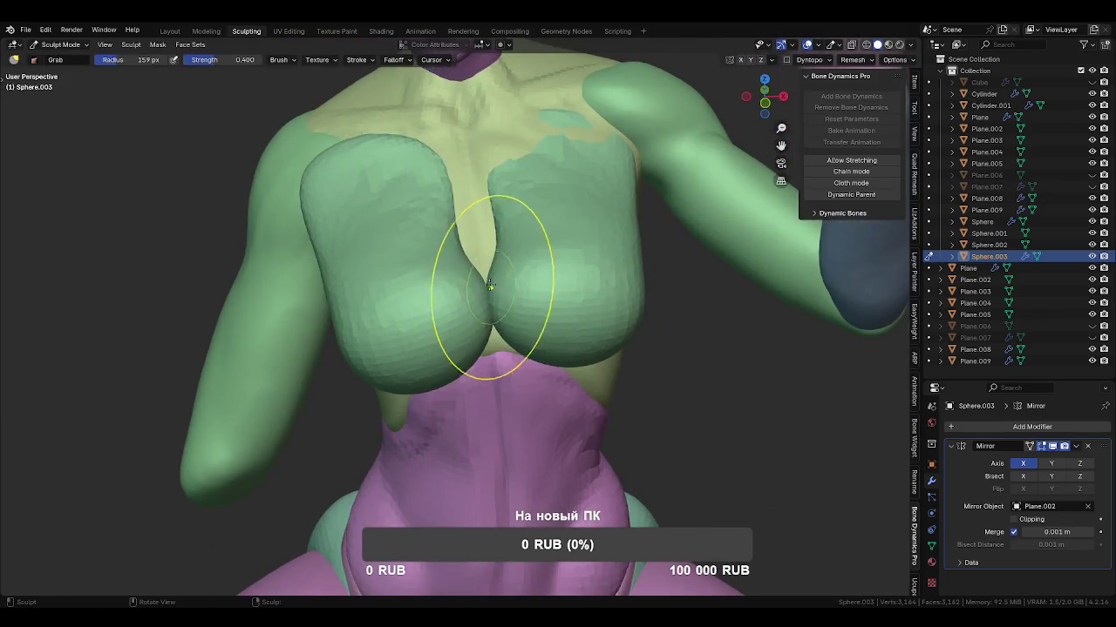
{"action": "left_click_drag", "start_coordinate": [488, 262], "coordinate": [496, 234]}
{"action": "middle_click_drag", "start_coordinate": [525, 291], "coordinate": [515, 236]}
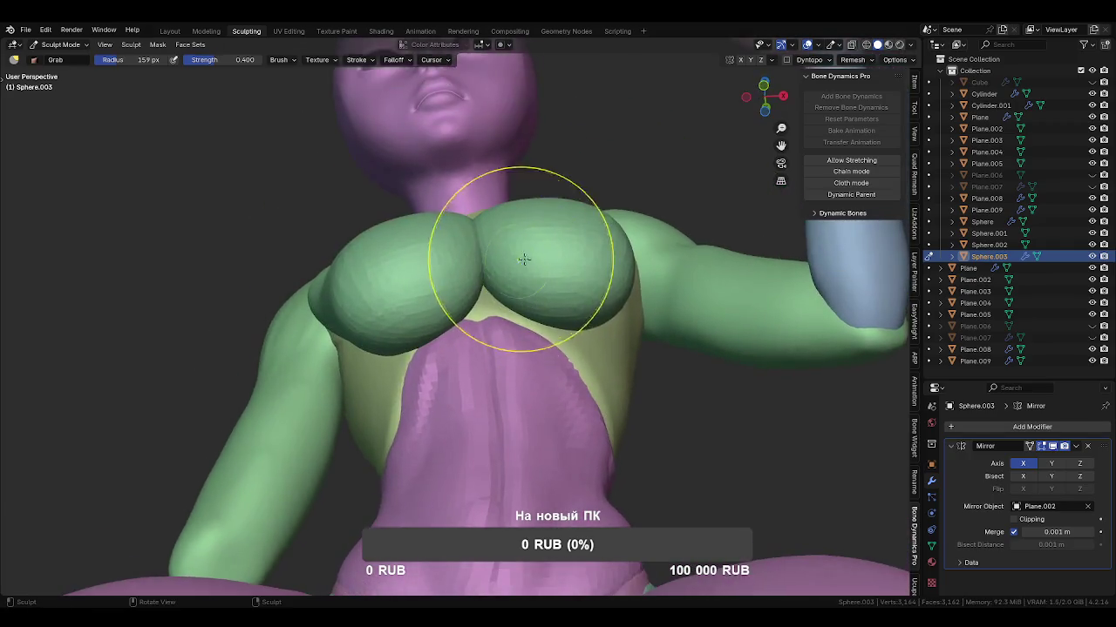
{"action": "left_click_drag", "start_coordinate": [511, 199], "coordinate": [578, 224]}
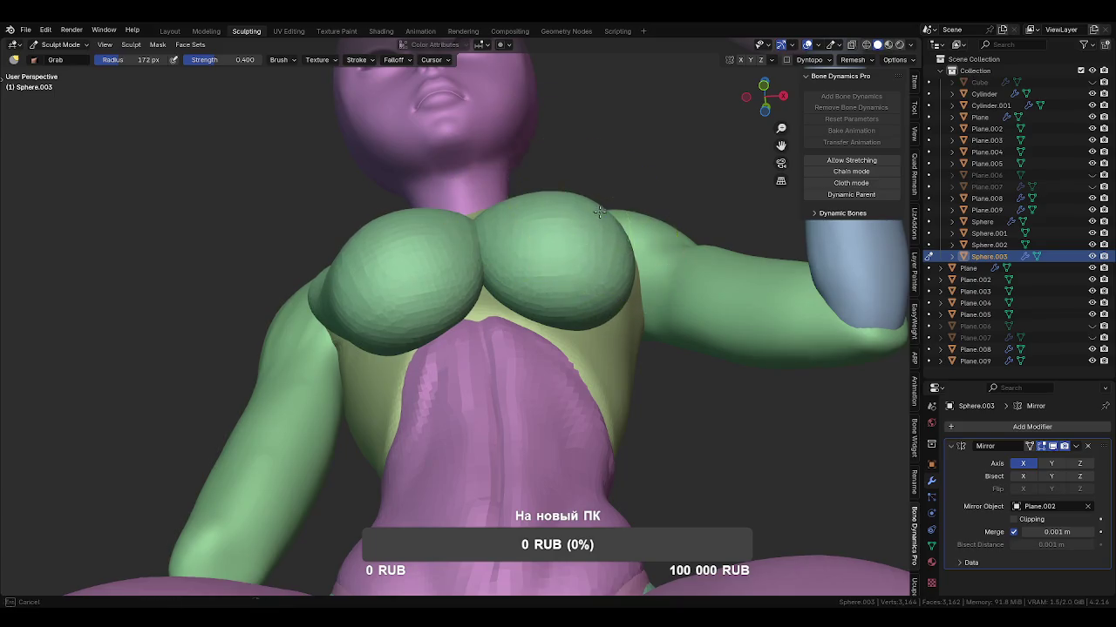
Shrink the brush to 113 px, briefly try Draw Sharp, then return to Grab.
{"action": "middle_click_drag", "start_coordinate": [599, 238], "coordinate": [610, 296]}
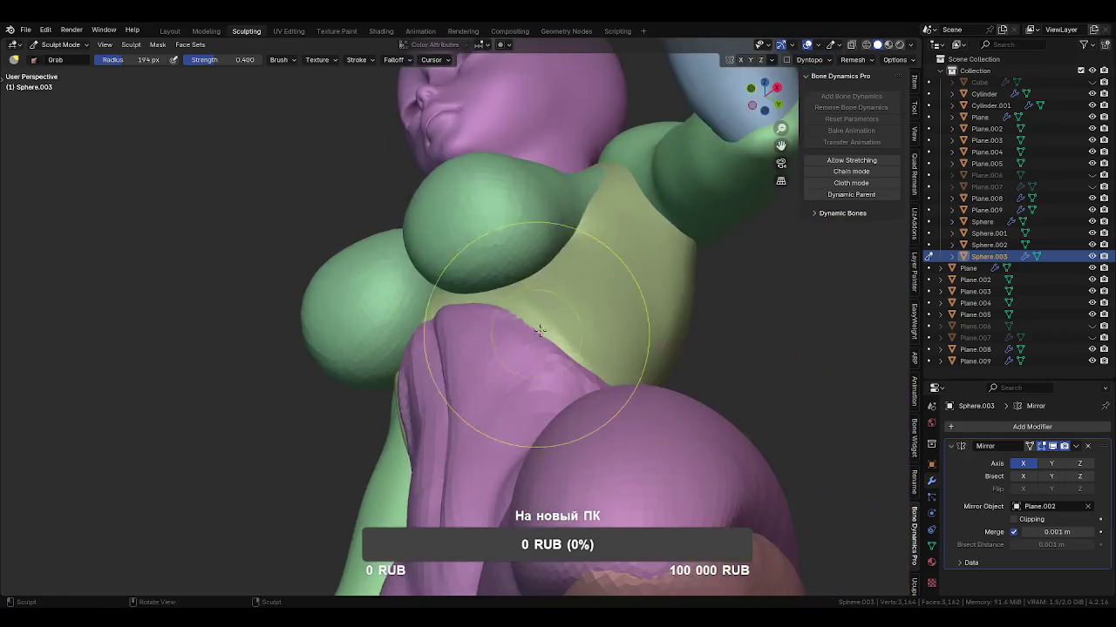
{"action": "middle_click_drag", "start_coordinate": [610, 312], "coordinate": [585, 349]}
{"action": "key", "text": "f"}
{"action": "left_click", "coordinate": [531, 315]}
{"action": "middle_click_drag", "start_coordinate": [531, 314], "coordinate": [522, 324]}
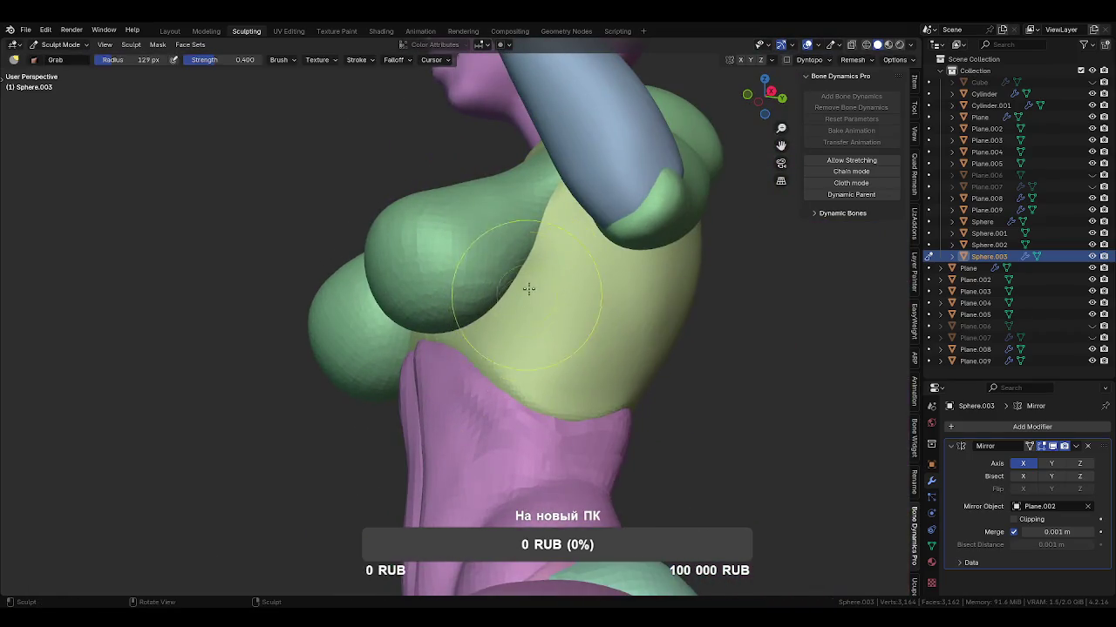
{"action": "key", "text": "d"}
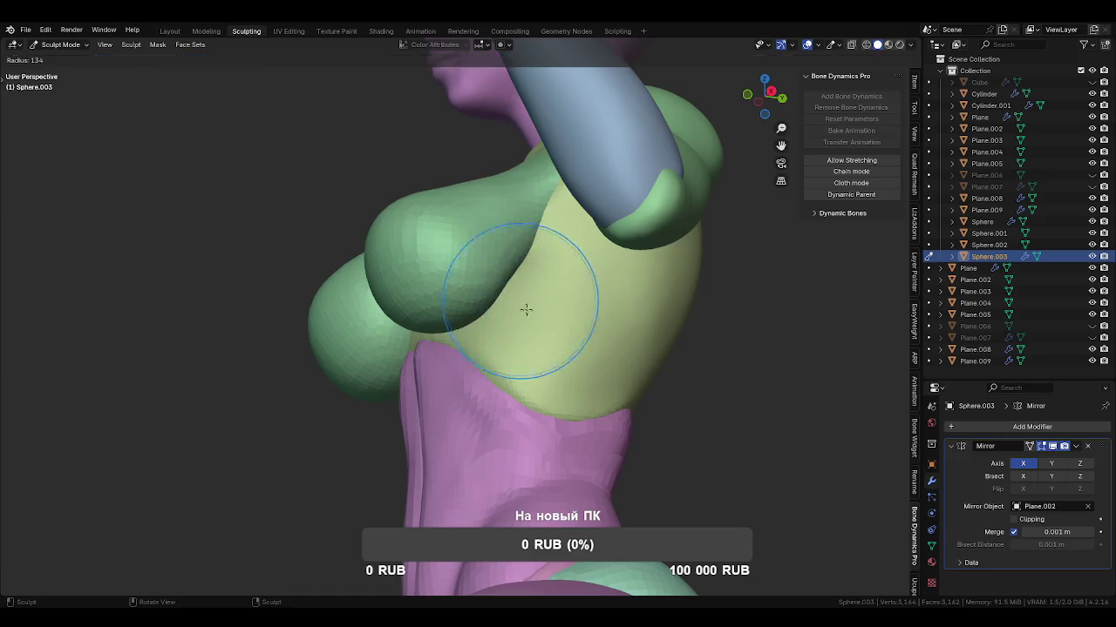
{"action": "middle_click_drag", "start_coordinate": [525, 309], "coordinate": [542, 318]}
{"action": "key", "text": "g"}
Review the torso from several angles, undo the right-breast bulge and pick Clay Strips.
{"action": "mouse_move", "coordinate": [471, 303]}
{"action": "middle_mouse_down"}
{"action": "mouse_move", "coordinate": [484, 329]}
{"action": "mouse_move", "coordinate": [543, 311]}
{"action": "mouse_move", "coordinate": [498, 221]}
{"action": "middle_mouse_up"}
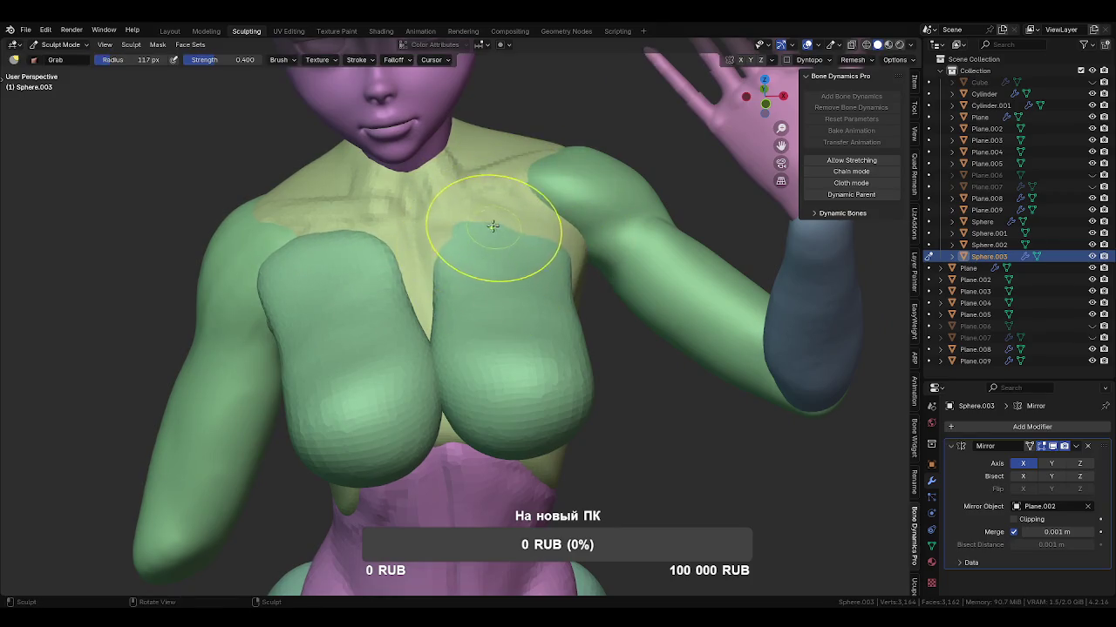
{"action": "mouse_move", "coordinate": [536, 258]}
{"action": "middle_mouse_down"}
{"action": "mouse_move", "coordinate": [515, 254]}
{"action": "mouse_move", "coordinate": [523, 260]}
{"action": "mouse_move", "coordinate": [487, 278]}
{"action": "mouse_move", "coordinate": [523, 286]}
{"action": "middle_mouse_up"}
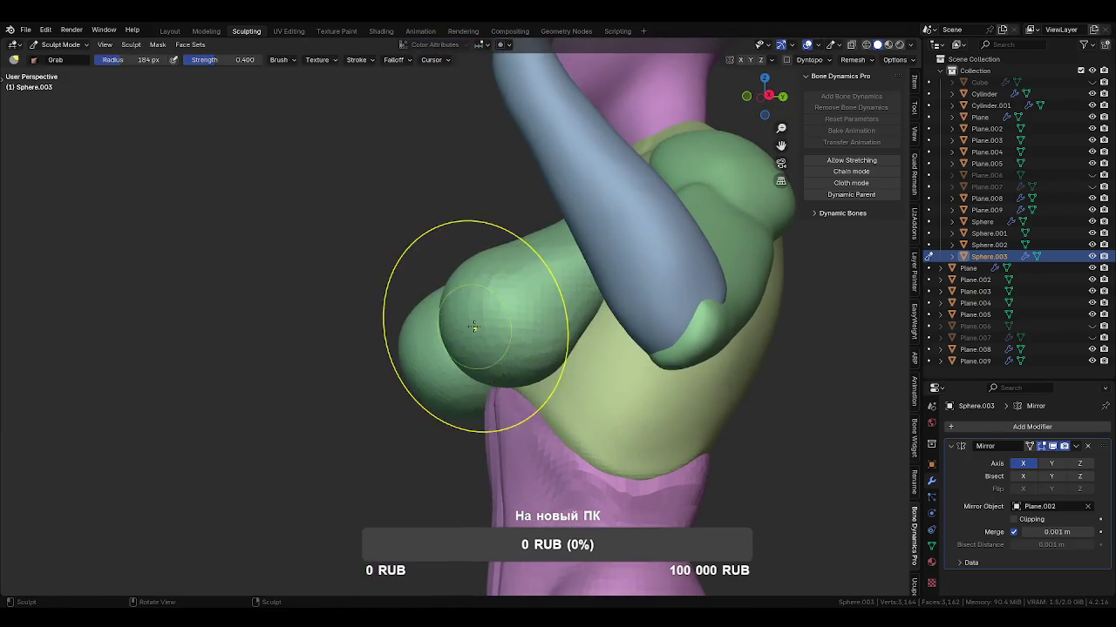
{"action": "mouse_move", "coordinate": [475, 319]}
{"action": "middle_mouse_down"}
{"action": "mouse_move", "coordinate": [523, 349]}
{"action": "mouse_move", "coordinate": [584, 349]}
{"action": "mouse_move", "coordinate": [633, 377]}
{"action": "mouse_move", "coordinate": [498, 366]}
{"action": "mouse_move", "coordinate": [525, 388]}
{"action": "mouse_move", "coordinate": [553, 378]}
{"action": "middle_mouse_up"}
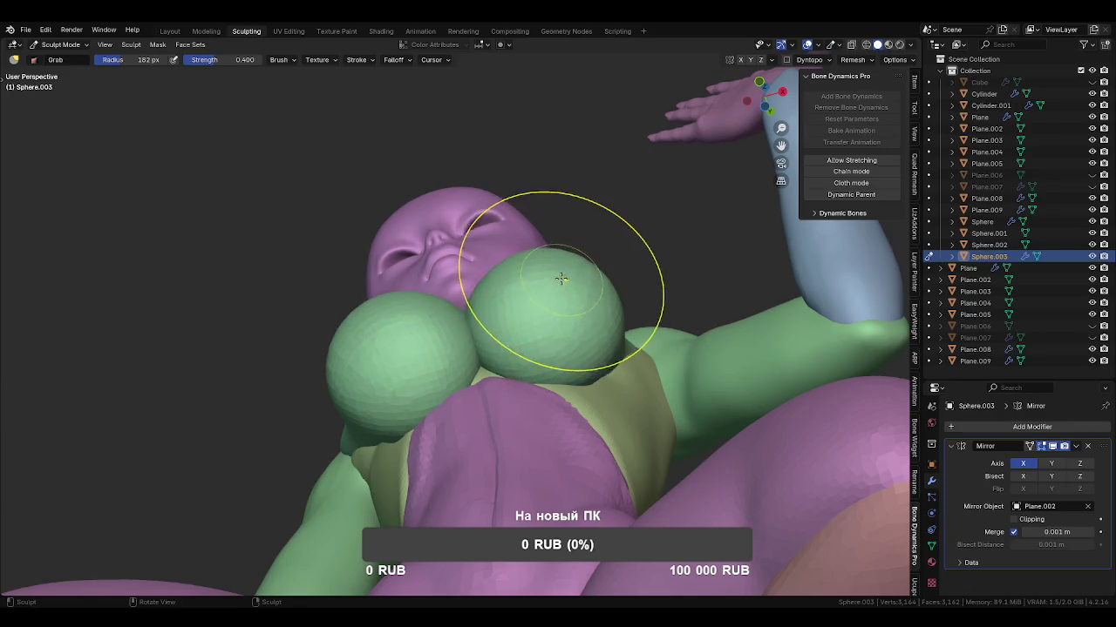
{"action": "mouse_move", "coordinate": [596, 386]}
{"action": "middle_mouse_down"}
{"action": "mouse_move", "coordinate": [552, 353]}
{"action": "mouse_move", "coordinate": [597, 340]}
{"action": "mouse_move", "coordinate": [524, 380]}
{"action": "mouse_move", "coordinate": [506, 373]}
{"action": "mouse_move", "coordinate": [575, 473]}
{"action": "mouse_move", "coordinate": [533, 424]}
{"action": "mouse_move", "coordinate": [486, 398]}
{"action": "mouse_move", "coordinate": [556, 352]}
{"action": "mouse_move", "coordinate": [505, 341]}
{"action": "middle_mouse_up"}
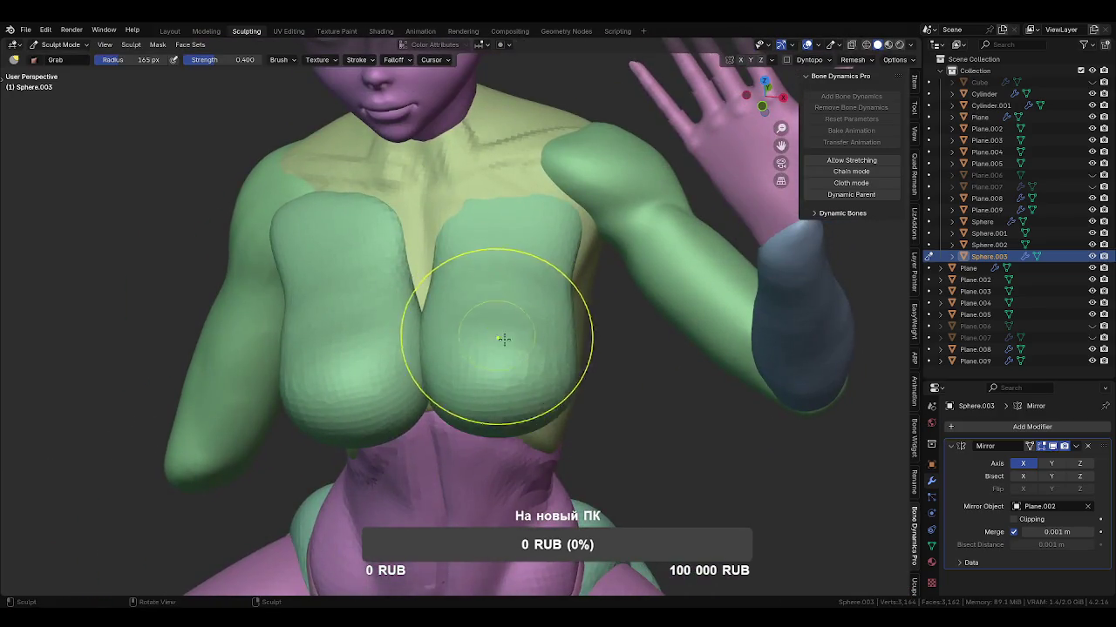
{"action": "key", "text": "ctrl+z"}
{"action": "key", "text": "c"}
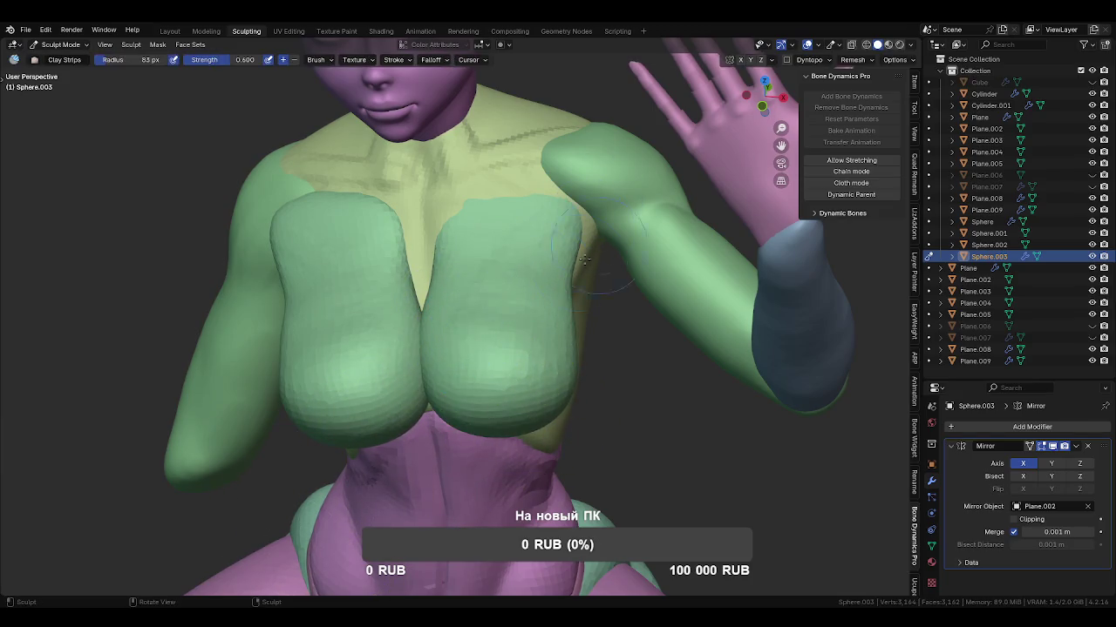
{"action": "middle_click_drag", "start_coordinate": [551, 278], "coordinate": [507, 357]}
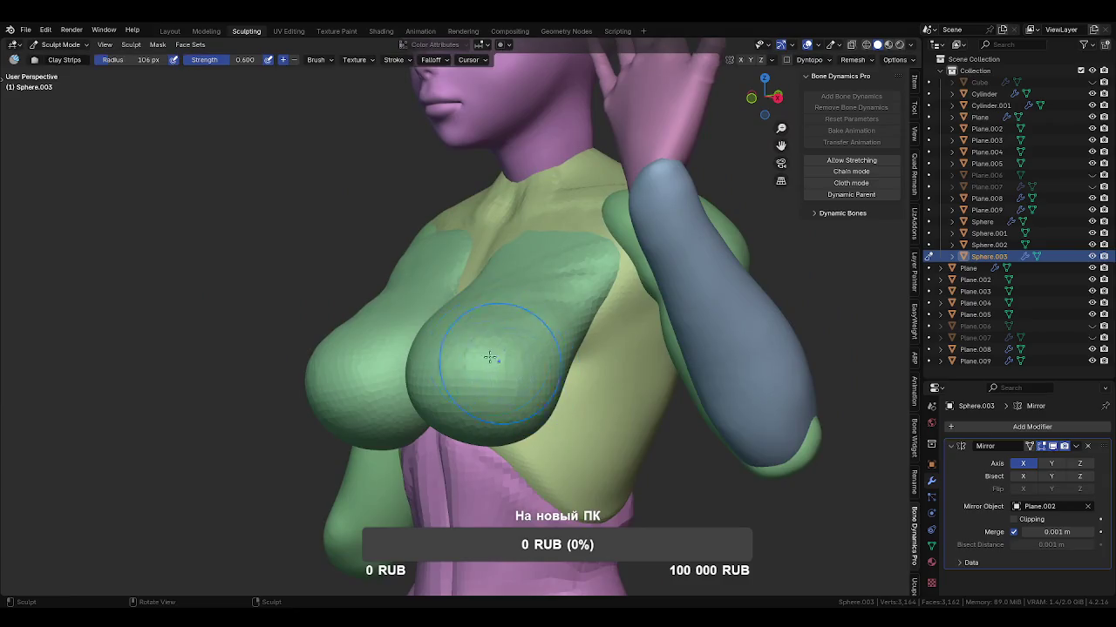
Return to Grab, pull the chest outline slightly inward and inspect it from all sides.
{"action": "key", "text": "g"}
{"action": "mouse_move", "coordinate": [455, 349]}
{"action": "middle_mouse_down"}
{"action": "mouse_move", "coordinate": [580, 358]}
{"action": "mouse_move", "coordinate": [497, 343]}
{"action": "middle_mouse_up"}
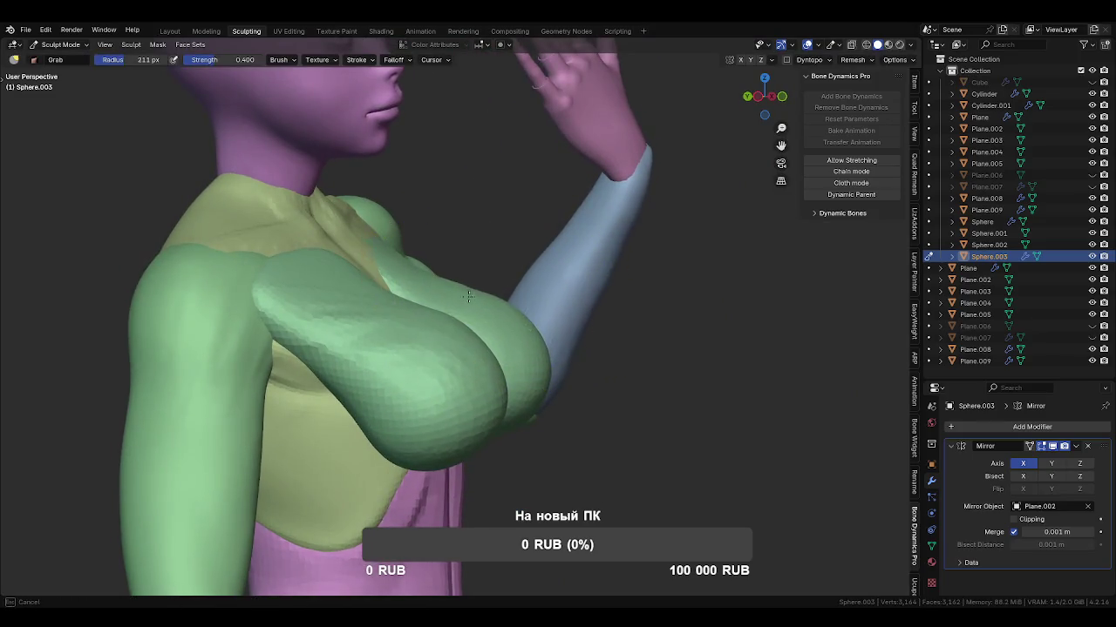
{"action": "left_click_drag", "start_coordinate": [522, 299], "coordinate": [526, 316]}
{"action": "middle_click_drag", "start_coordinate": [525, 315], "coordinate": [511, 323]}
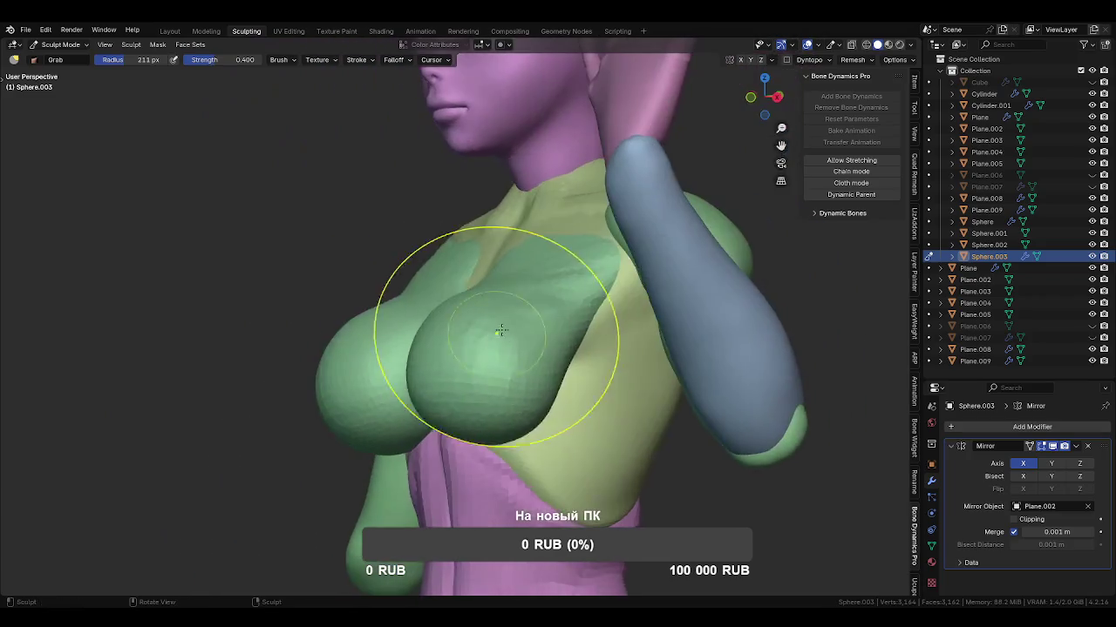
{"action": "mouse_move", "coordinate": [503, 365]}
{"action": "middle_mouse_down"}
{"action": "mouse_move", "coordinate": [427, 366]}
{"action": "mouse_move", "coordinate": [469, 409]}
{"action": "mouse_move", "coordinate": [523, 410]}
{"action": "mouse_move", "coordinate": [511, 386]}
{"action": "mouse_move", "coordinate": [558, 331]}
{"action": "mouse_move", "coordinate": [590, 252]}
{"action": "mouse_move", "coordinate": [585, 311]}
{"action": "middle_mouse_up"}
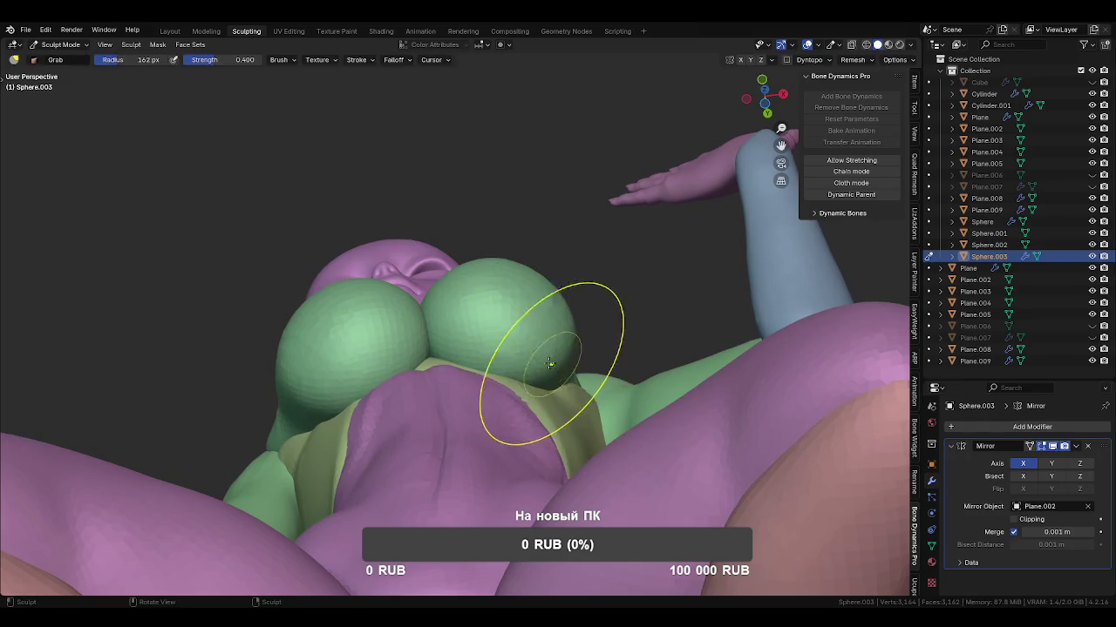
{"action": "middle_click_drag", "start_coordinate": [545, 363], "coordinate": [448, 379]}
{"action": "middle_click_drag", "start_coordinate": [531, 377], "coordinate": [418, 262]}
{"action": "middle_click_drag", "start_coordinate": [448, 323], "coordinate": [547, 323]}
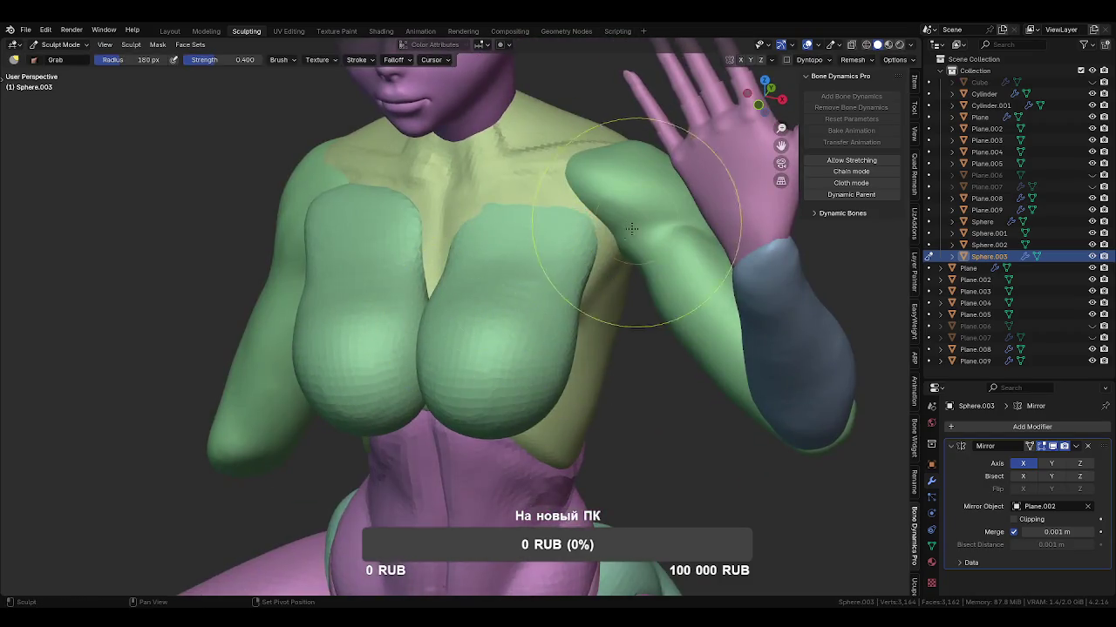
{"action": "mouse_move", "coordinate": [592, 249]}
{"action": "middle_mouse_down"}
{"action": "mouse_move", "coordinate": [511, 249]}
{"action": "mouse_move", "coordinate": [613, 296]}
{"action": "mouse_move", "coordinate": [672, 411]}
{"action": "middle_mouse_up"}
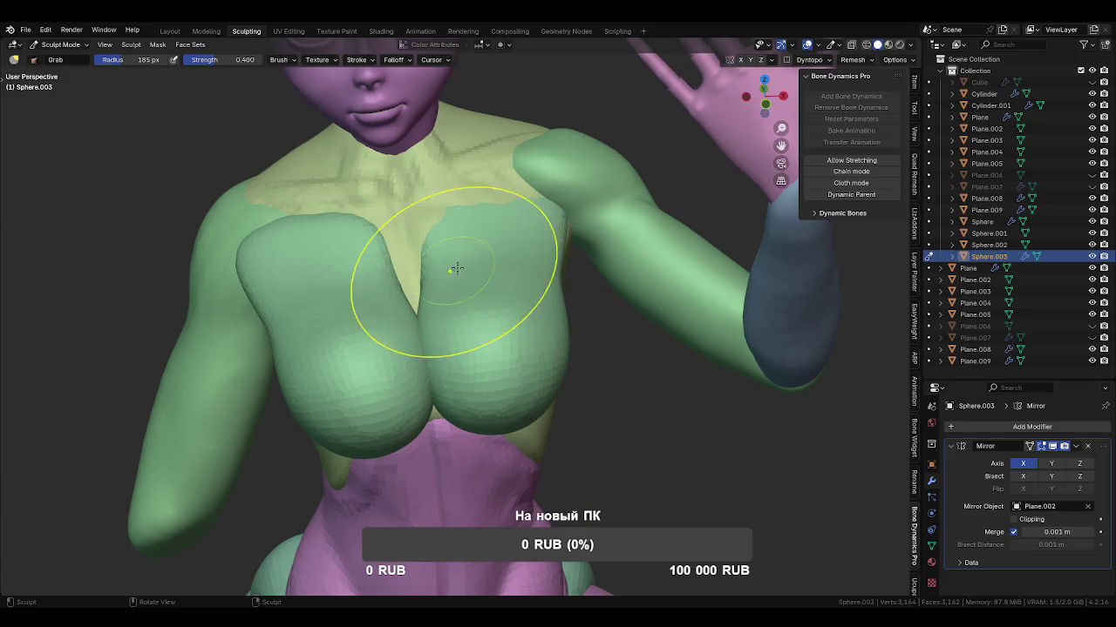
Define the chest edge near the collarbone with Draw Sharp, then pull it up with Grab.
{"action": "middle_click_drag", "start_coordinate": [448, 262], "coordinate": [420, 262]}
{"action": "key", "text": "shift+x"}
{"action": "left_click_drag", "start_coordinate": [482, 190], "coordinate": [572, 197]}
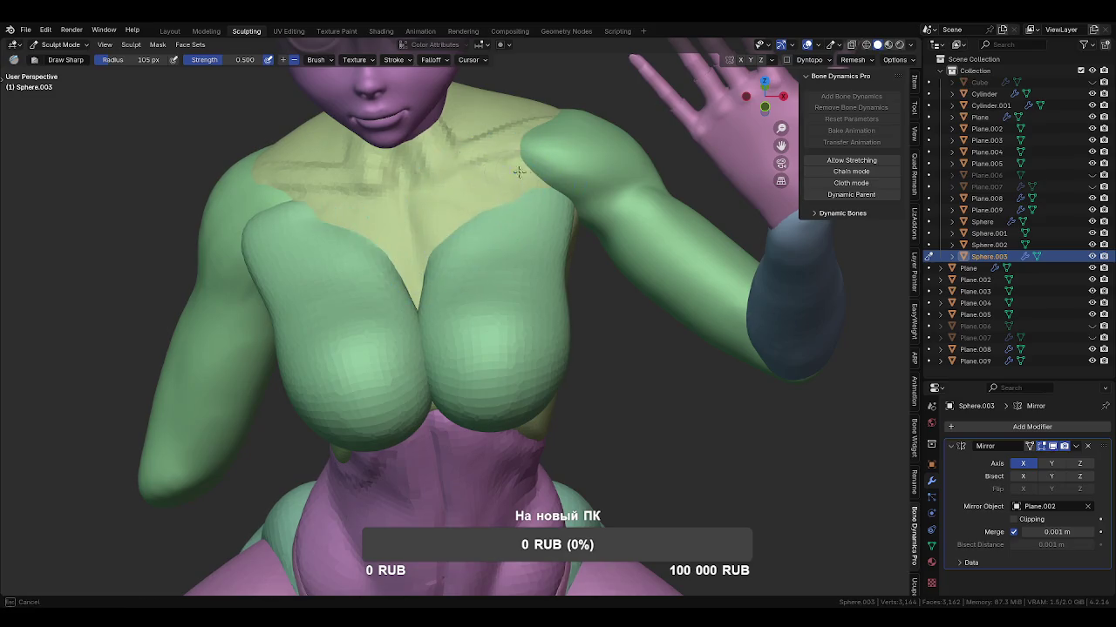
{"action": "key", "text": "g"}
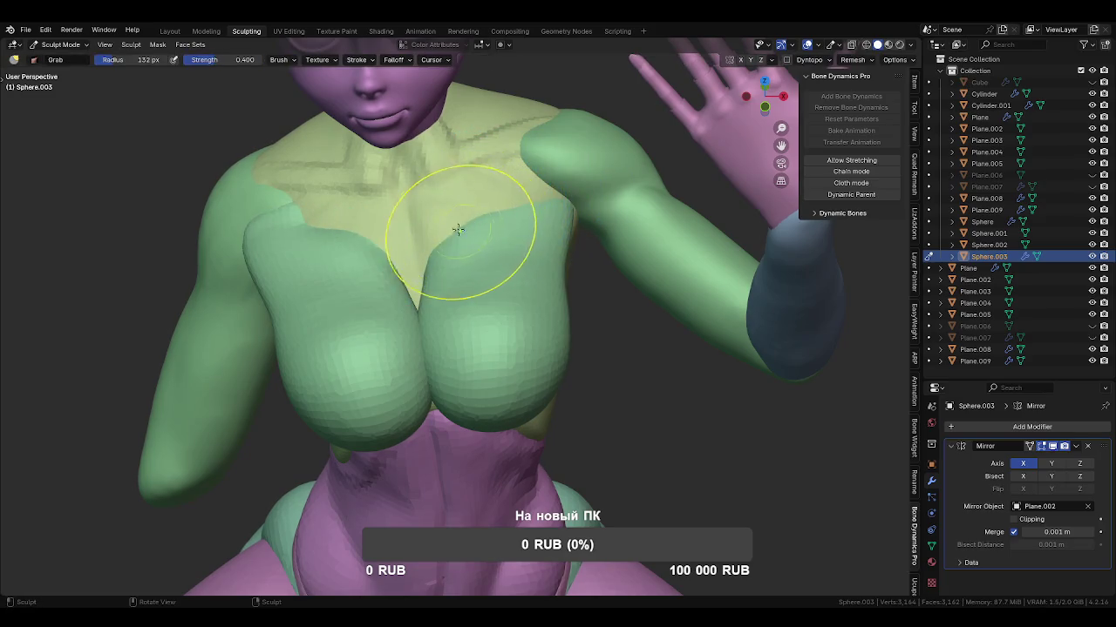
{"action": "left_click_drag", "start_coordinate": [473, 249], "coordinate": [452, 214]}
Reduce the Grab brush to 120 px and orbit closer around the torso.
{"action": "mouse_move", "coordinate": [510, 199]}
{"action": "middle_mouse_down"}
{"action": "mouse_move", "coordinate": [526, 214]}
{"action": "mouse_move", "coordinate": [459, 239]}
{"action": "mouse_move", "coordinate": [462, 274]}
{"action": "middle_mouse_up"}
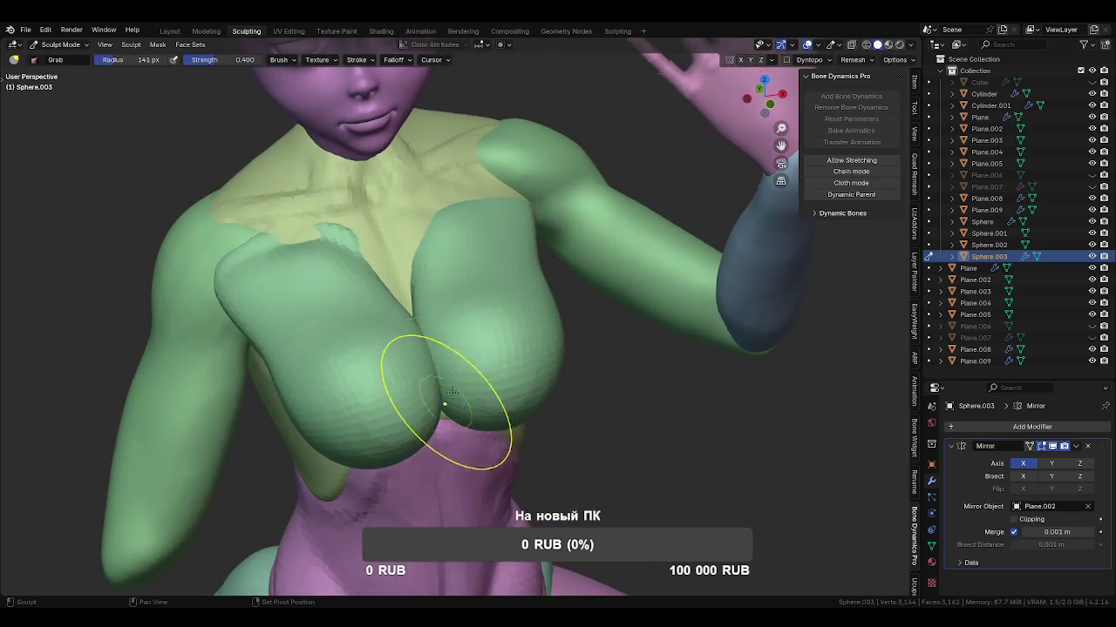
{"action": "mouse_move", "coordinate": [456, 398]}
{"action": "middle_mouse_down"}
{"action": "mouse_move", "coordinate": [423, 307]}
{"action": "mouse_move", "coordinate": [448, 386]}
{"action": "mouse_move", "coordinate": [511, 374]}
{"action": "mouse_move", "coordinate": [562, 299]}
{"action": "mouse_move", "coordinate": [572, 247]}
{"action": "mouse_move", "coordinate": [536, 307]}
{"action": "middle_mouse_up"}
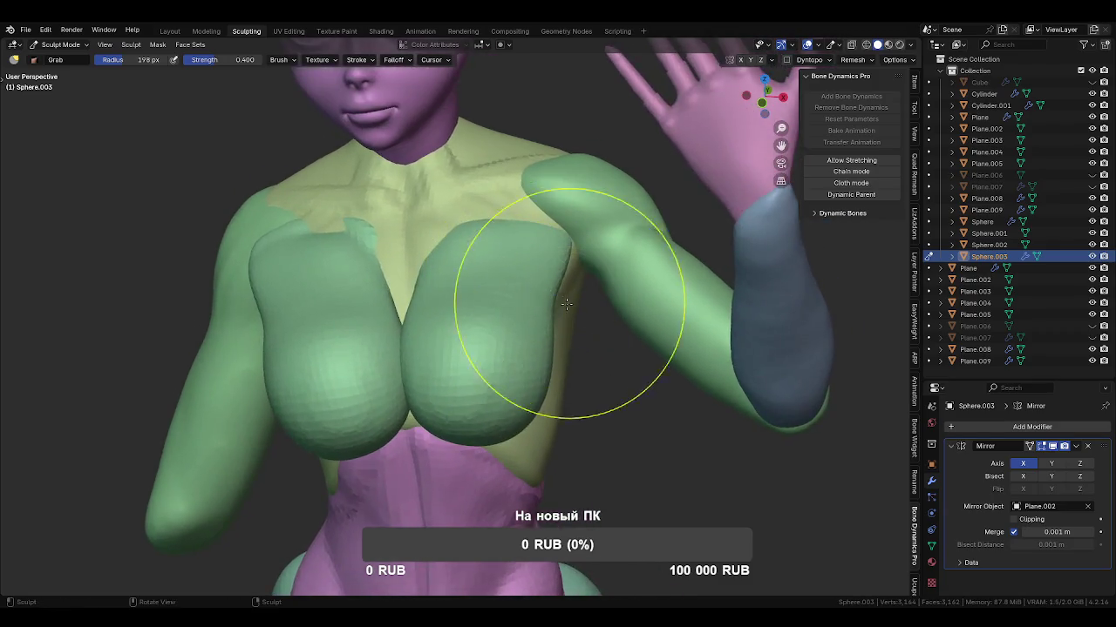
{"action": "key", "text": "f"}
{"action": "left_click", "coordinate": [558, 369]}
{"action": "mouse_move", "coordinate": [550, 372]}
{"action": "middle_mouse_down"}
{"action": "mouse_move", "coordinate": [532, 391]}
{"action": "mouse_move", "coordinate": [506, 366]}
{"action": "mouse_move", "coordinate": [510, 393]}
{"action": "mouse_move", "coordinate": [501, 363]}
{"action": "mouse_move", "coordinate": [523, 361]}
{"action": "mouse_move", "coordinate": [449, 392]}
{"action": "mouse_move", "coordinate": [560, 395]}
{"action": "mouse_move", "coordinate": [436, 337]}
{"action": "middle_mouse_up"}
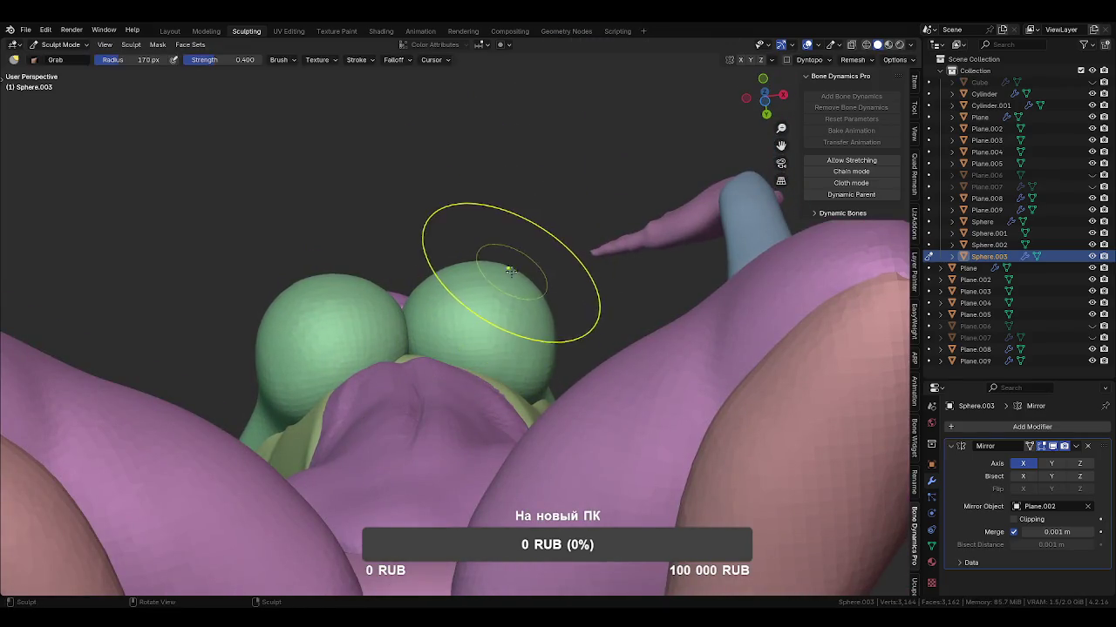
{"action": "mouse_move", "coordinate": [511, 279]}
{"action": "middle_mouse_down"}
{"action": "mouse_move", "coordinate": [482, 407]}
{"action": "mouse_move", "coordinate": [533, 417]}
{"action": "mouse_move", "coordinate": [567, 493]}
{"action": "mouse_move", "coordinate": [502, 406]}
{"action": "mouse_move", "coordinate": [600, 425]}
{"action": "mouse_move", "coordinate": [589, 391]}
{"action": "mouse_move", "coordinate": [456, 355]}
{"action": "middle_mouse_up"}
{"action": "scroll", "coordinate": [501, 406], "scroll_direction": "down", "scroll_amount": 5}
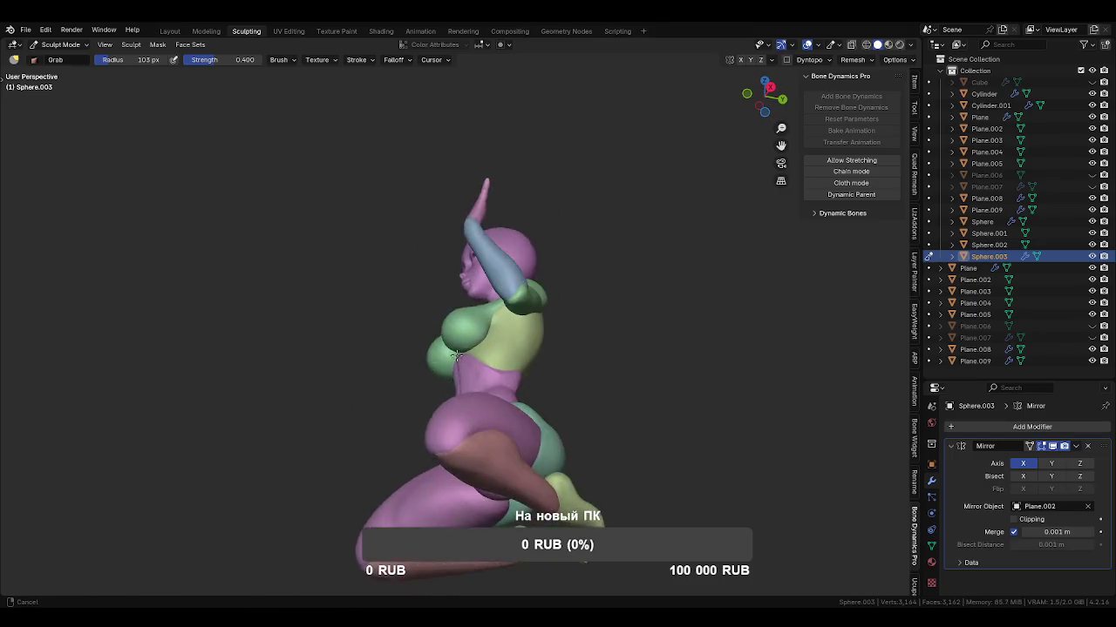
{"action": "scroll", "coordinate": [456, 355], "scroll_direction": "up", "scroll_amount": 5}
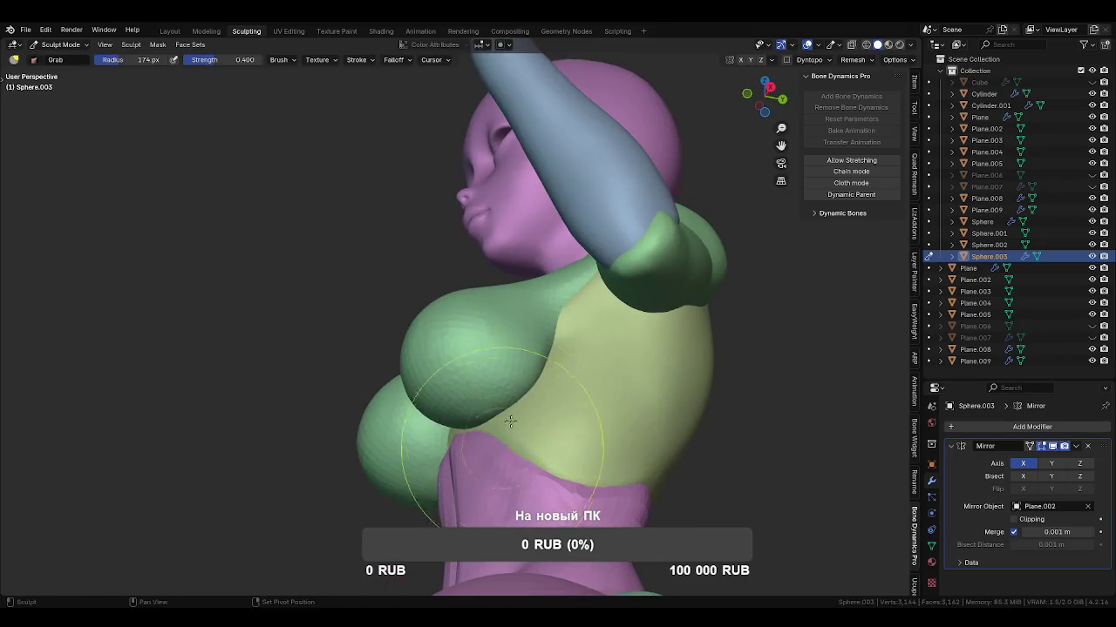
Isolate the green chest sphere in local view to inspect it, then restore the full figure.
{"action": "key", "text": "KP_Divide"}
{"action": "mouse_move", "coordinate": [543, 407]}
{"action": "middle_mouse_down"}
{"action": "mouse_move", "coordinate": [460, 356]}
{"action": "mouse_move", "coordinate": [411, 287]}
{"action": "mouse_move", "coordinate": [531, 313]}
{"action": "mouse_move", "coordinate": [514, 318]}
{"action": "middle_mouse_up"}
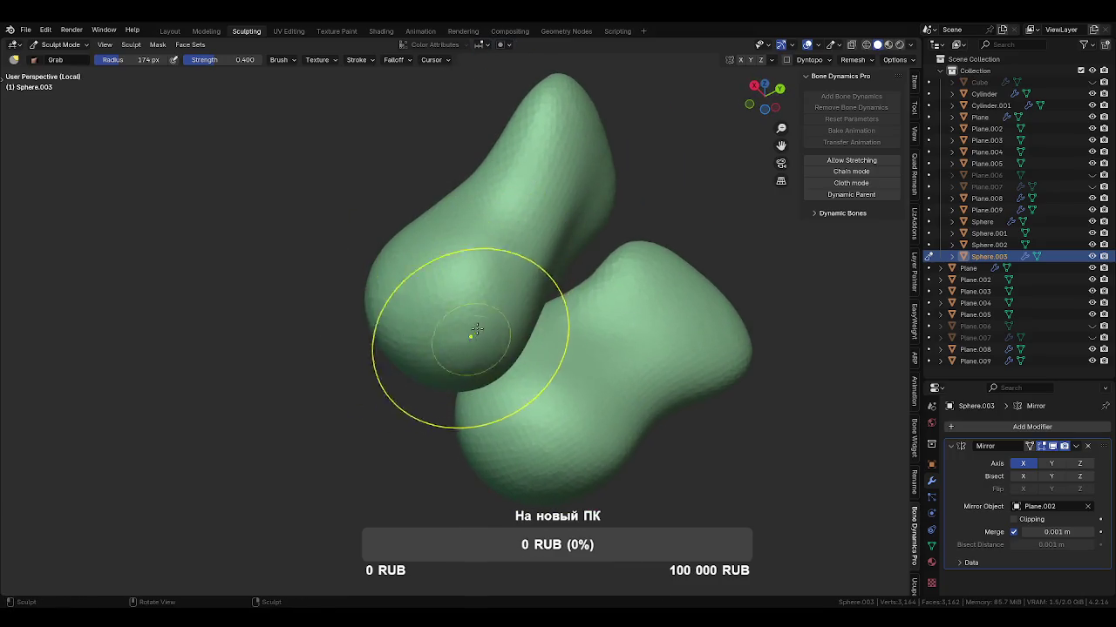
{"action": "key", "text": "KP_Divide"}
{"action": "middle_click_drag", "start_coordinate": [499, 367], "coordinate": [558, 397]}
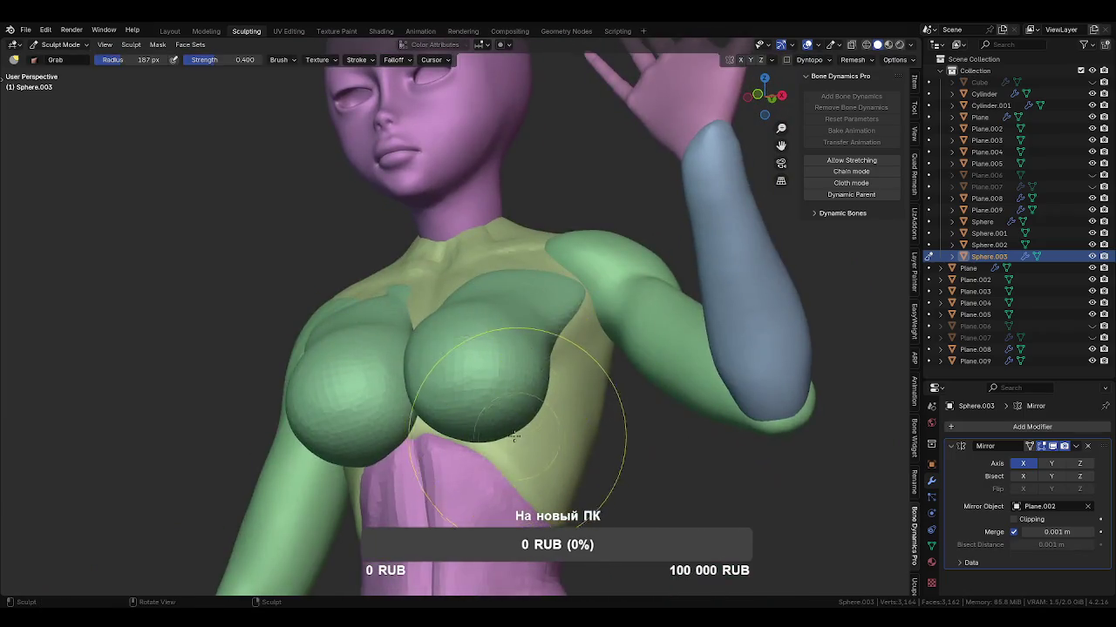
{"action": "scroll", "coordinate": [557, 396], "scroll_direction": "up", "scroll_amount": 2}
Adjust the Grab brush radius through 190 and 147 px, settling at 205 px.
{"action": "key", "text": "f"}
{"action": "middle_click_drag", "start_coordinate": [535, 471], "coordinate": [528, 365]}
{"action": "left_click", "coordinate": [530, 370]}
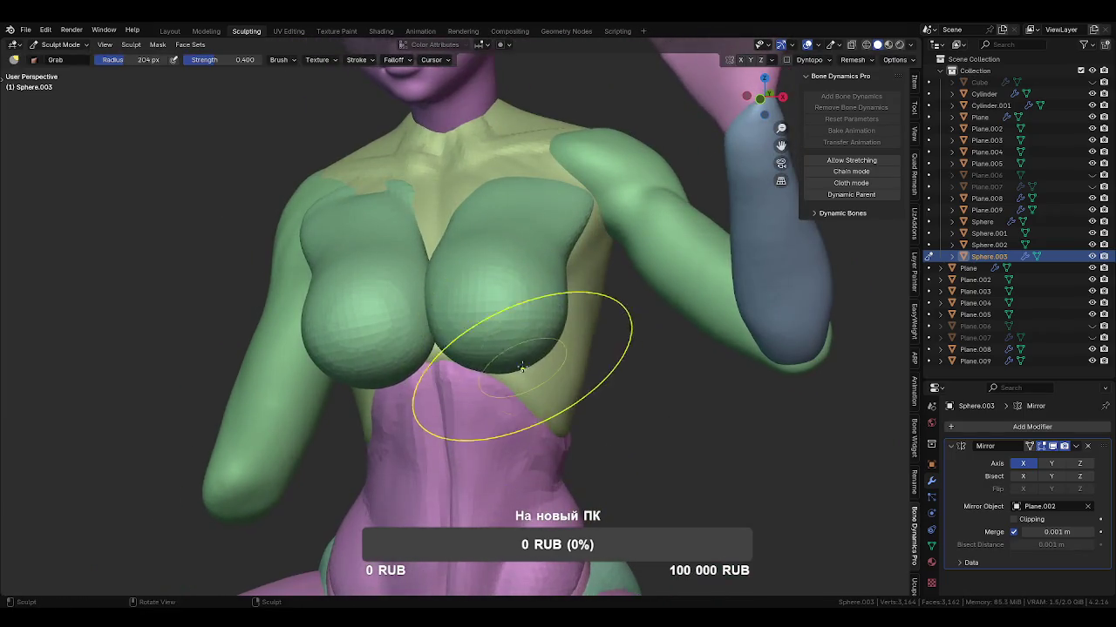
{"action": "middle_click_drag", "start_coordinate": [523, 287], "coordinate": [508, 305]}
{"action": "key", "text": "bracketleft"}
{"action": "key", "text": "bracketleft"}
{"action": "key", "text": "bracketleft"}
{"action": "middle_click_drag", "start_coordinate": [456, 229], "coordinate": [467, 285]}
{"action": "scroll", "coordinate": [467, 285], "scroll_direction": "up", "scroll_amount": 3}
{"action": "key", "text": "f"}
{"action": "left_click", "coordinate": [467, 311]}
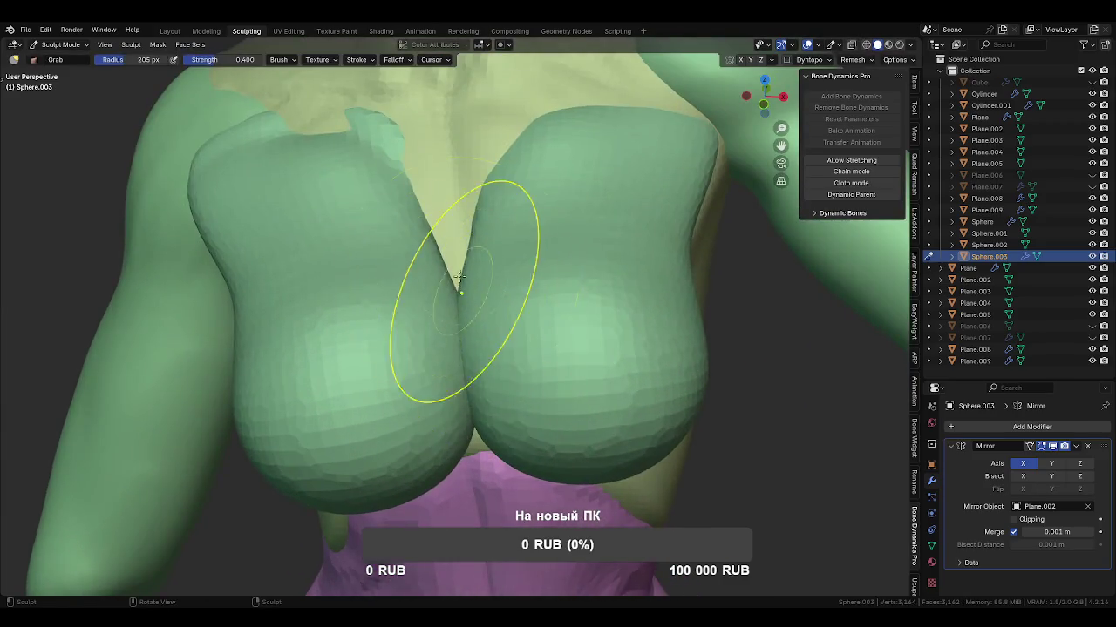
{"action": "middle_click_drag", "start_coordinate": [488, 212], "coordinate": [498, 232]}
Pull the tops of both mirrored breast volumes upward into teardrop shapes.
{"action": "middle_click_drag", "start_coordinate": [516, 154], "coordinate": [523, 261]}
{"action": "mouse_move", "coordinate": [535, 187]}
{"action": "left_mouse_down"}
{"action": "mouse_move", "coordinate": [586, 160]}
{"action": "mouse_move", "coordinate": [448, 187]}
{"action": "left_mouse_up"}
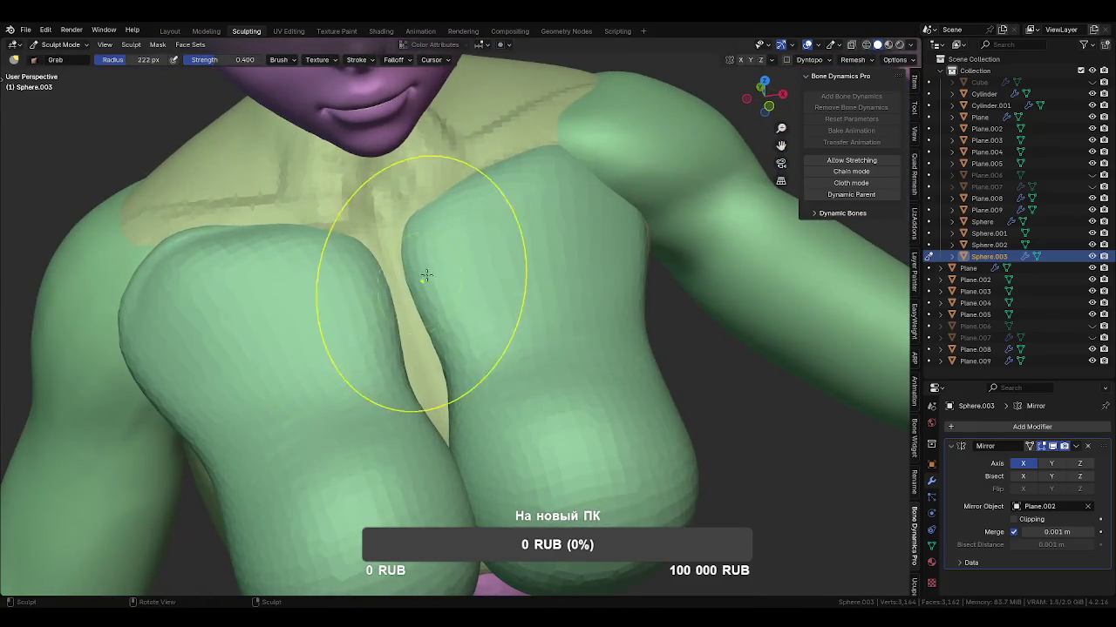
{"action": "middle_click_drag", "start_coordinate": [423, 273], "coordinate": [491, 250]}
{"action": "middle_click_drag", "start_coordinate": [406, 261], "coordinate": [404, 299]}
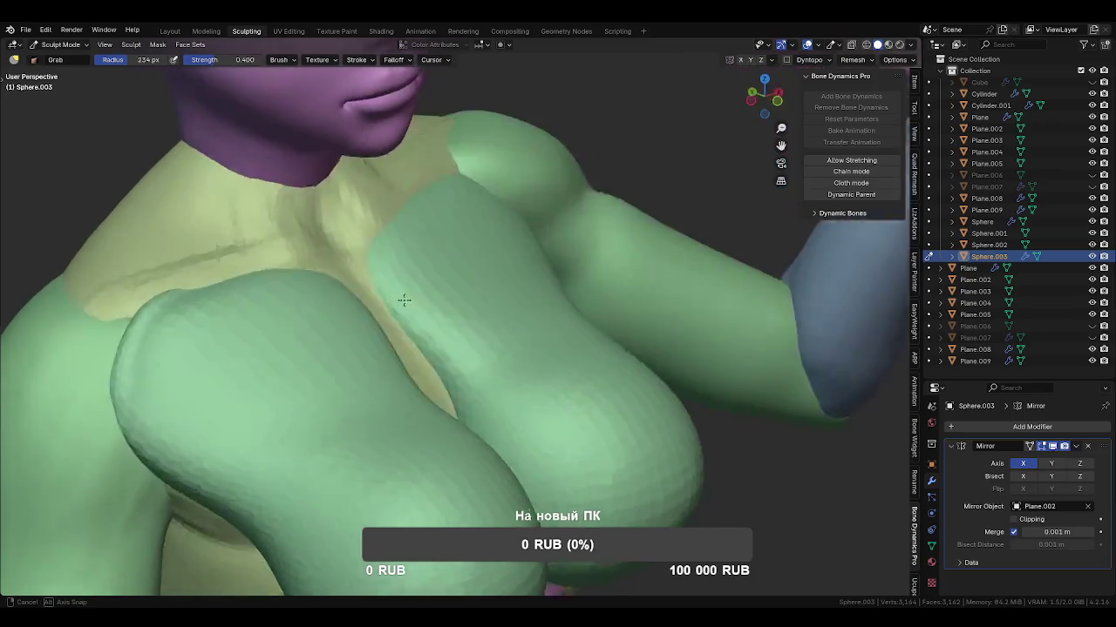
{"action": "mouse_move", "coordinate": [622, 267]}
{"action": "middle_mouse_down", "text": "shift"}
{"action": "mouse_move", "coordinate": [586, 243]}
{"action": "mouse_move", "coordinate": [573, 310]}
{"action": "mouse_move", "coordinate": [560, 279]}
{"action": "mouse_move", "coordinate": [473, 331]}
{"action": "middle_mouse_up", "text": "shift"}
Make torso Plane.002 the active sculpt object with an 89 px brush.
{"action": "key", "text": "alt+q"}
{"action": "key", "text": "f"}
{"action": "left_click", "coordinate": [491, 305]}
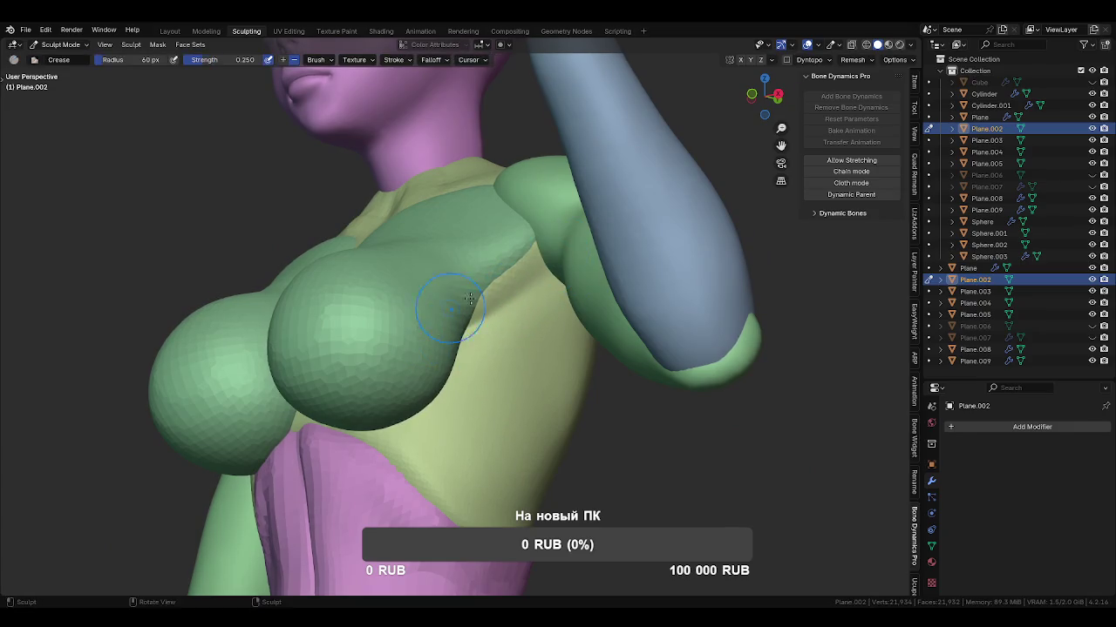
Resize the Crease brush to 91, 46 and then 88 px while orbiting to the back.
{"action": "mouse_move", "coordinate": [521, 276]}
{"action": "middle_mouse_down"}
{"action": "mouse_move", "coordinate": [535, 349]}
{"action": "mouse_move", "coordinate": [551, 303]}
{"action": "middle_mouse_up"}
{"action": "key", "text": "f"}
{"action": "left_click", "coordinate": [558, 314]}
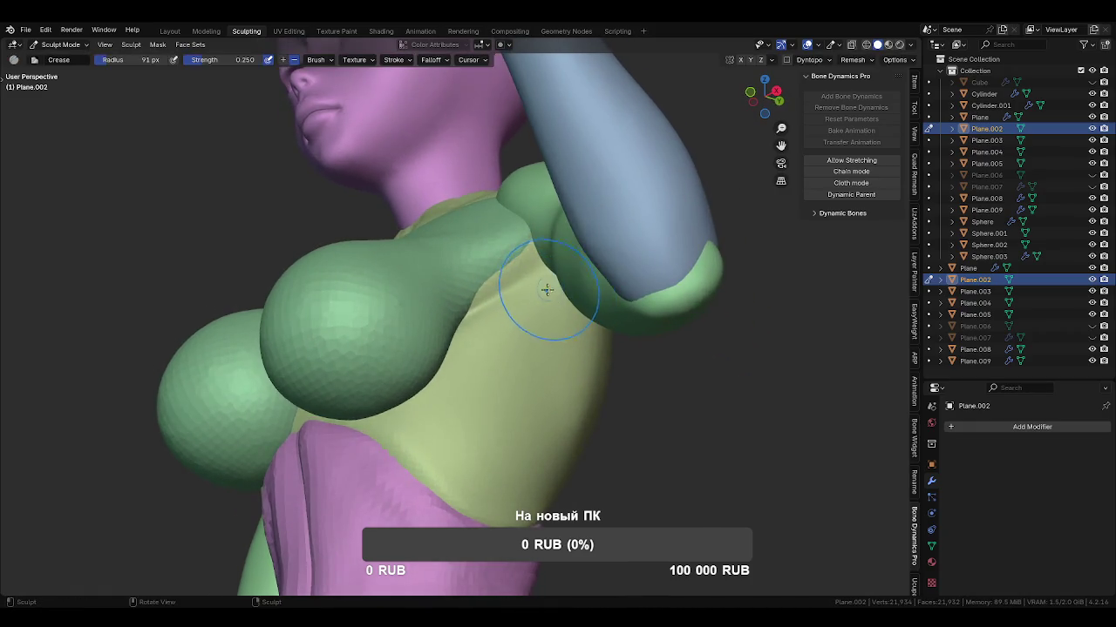
{"action": "key", "text": "f"}
{"action": "left_click", "coordinate": [545, 279]}
{"action": "mouse_move", "coordinate": [542, 280]}
{"action": "middle_mouse_down"}
{"action": "mouse_move", "coordinate": [508, 293]}
{"action": "mouse_move", "coordinate": [550, 290]}
{"action": "middle_mouse_up"}
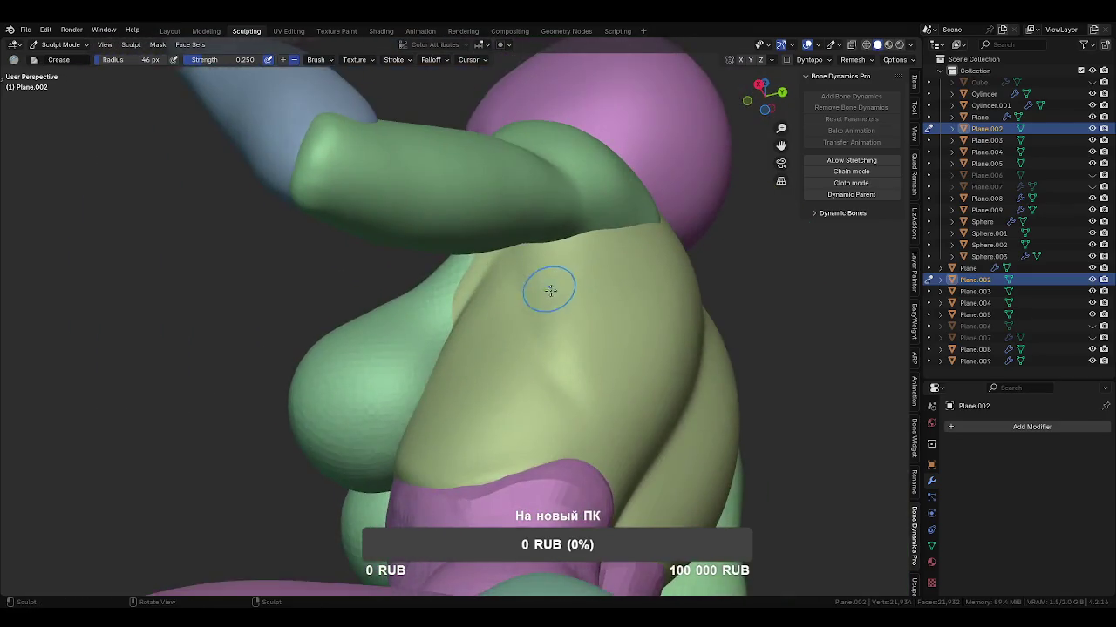
{"action": "key", "text": "f"}
{"action": "left_click", "coordinate": [575, 324]}
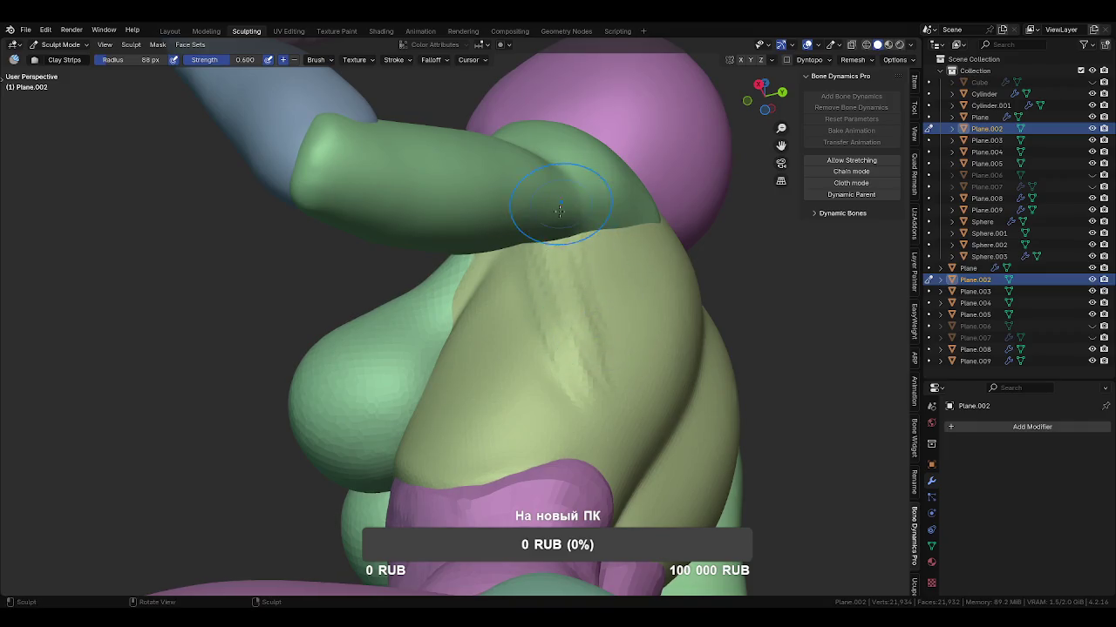
Add a clay ridge up the back at 128 px, then resize the brush to 209 and 83 px.
{"action": "middle_click_drag", "start_coordinate": [607, 351], "coordinate": [534, 291]}
{"action": "key", "text": "f"}
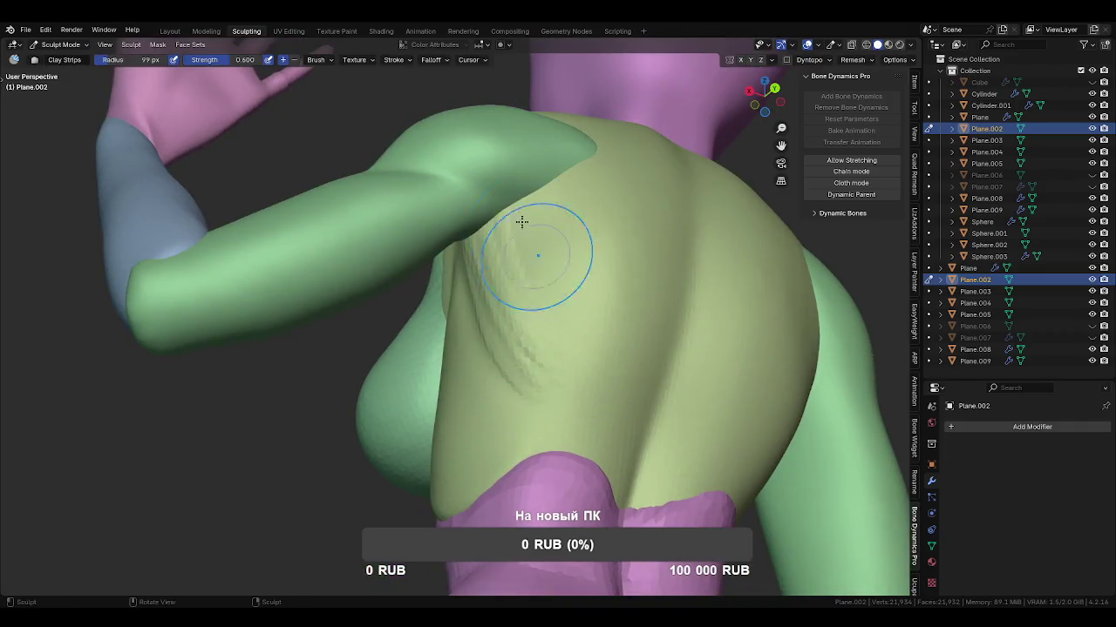
{"action": "left_click", "coordinate": [552, 332]}
{"action": "left_click_drag", "start_coordinate": [610, 459], "coordinate": [581, 398]}
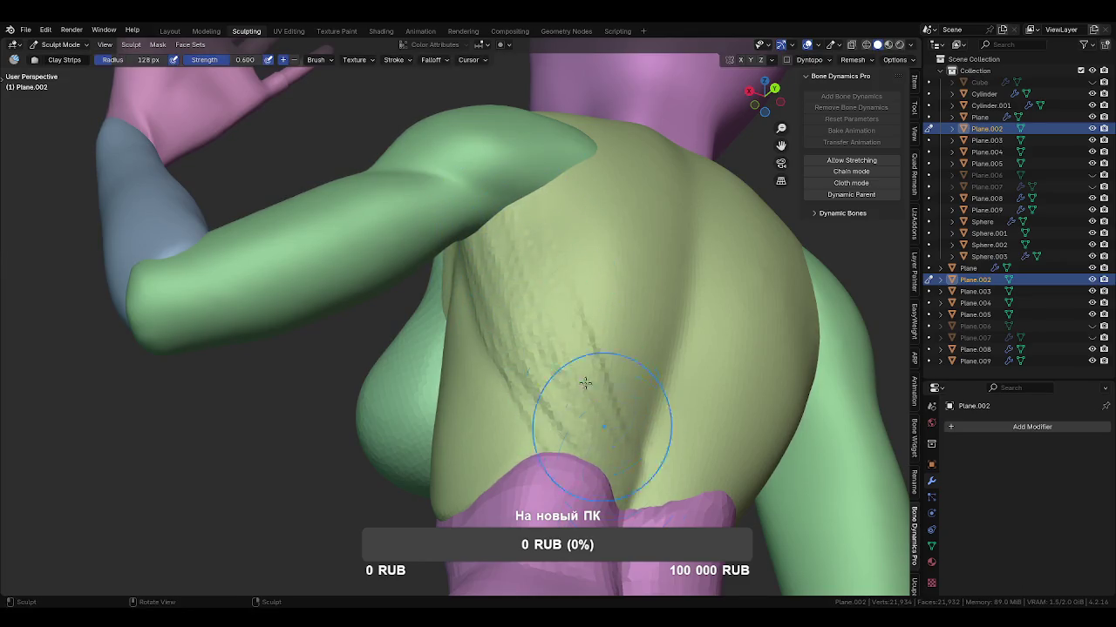
{"action": "mouse_move", "coordinate": [536, 332]}
{"action": "middle_mouse_down"}
{"action": "mouse_move", "coordinate": [575, 348]}
{"action": "mouse_move", "coordinate": [499, 326]}
{"action": "middle_mouse_up"}
{"action": "key", "text": "f"}
{"action": "left_click", "coordinate": [662, 410]}
{"action": "mouse_move", "coordinate": [541, 392]}
{"action": "middle_mouse_down"}
{"action": "mouse_move", "coordinate": [522, 300]}
{"action": "mouse_move", "coordinate": [532, 280]}
{"action": "mouse_move", "coordinate": [564, 277]}
{"action": "middle_mouse_up"}
{"action": "key", "text": "f"}
{"action": "left_click", "coordinate": [508, 304]}
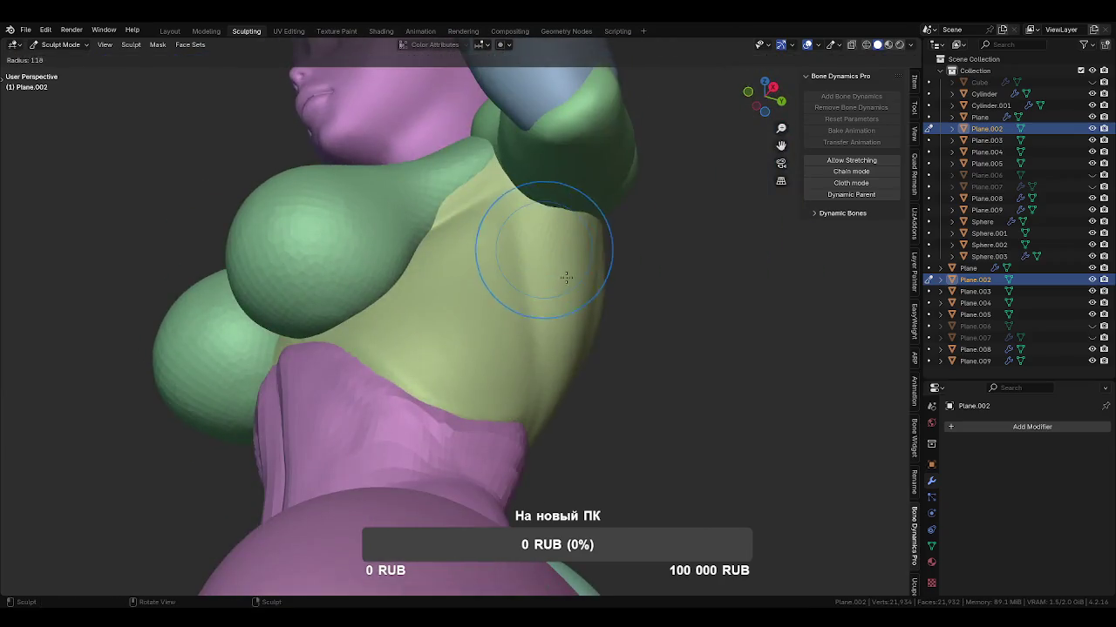
Switch to a 192 px Grab brush and make the chest sphere the active sculpt object.
{"action": "key", "text": "g"}
{"action": "key", "text": "f"}
{"action": "left_click", "coordinate": [503, 211]}
{"action": "mouse_move", "coordinate": [502, 211]}
{"action": "middle_mouse_down"}
{"action": "mouse_move", "coordinate": [542, 231]}
{"action": "mouse_move", "coordinate": [531, 281]}
{"action": "mouse_move", "coordinate": [514, 254]}
{"action": "mouse_move", "coordinate": [556, 298]}
{"action": "mouse_move", "coordinate": [598, 299]}
{"action": "mouse_move", "coordinate": [585, 274]}
{"action": "mouse_move", "coordinate": [502, 349]}
{"action": "mouse_move", "coordinate": [497, 311]}
{"action": "mouse_move", "coordinate": [570, 274]}
{"action": "middle_mouse_up"}
{"action": "key", "text": "alt+q"}
Set the Grab brush to 193 px and hide the mirrored half of the chest volume.
{"action": "key", "text": "f"}
{"action": "left_click", "coordinate": [502, 349]}
{"action": "key", "text": "bracketright"}
{"action": "scroll", "coordinate": [472, 309], "scroll_direction": "up", "scroll_amount": 2}
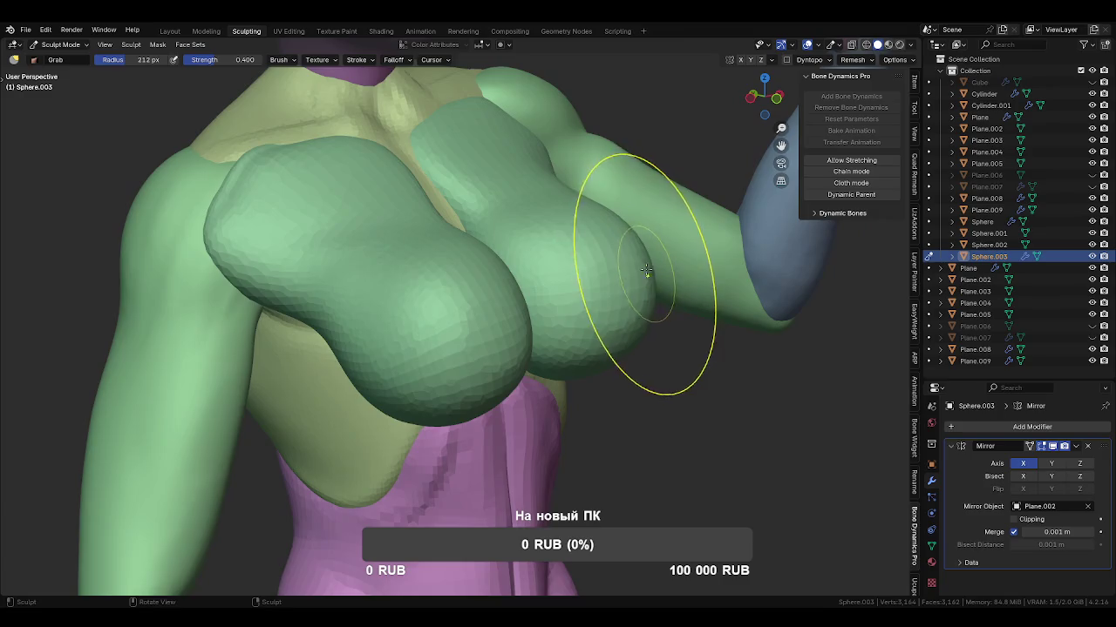
{"action": "mouse_move", "coordinate": [648, 284]}
{"action": "middle_mouse_down"}
{"action": "mouse_move", "coordinate": [660, 253]}
{"action": "mouse_move", "coordinate": [576, 270]}
{"action": "middle_mouse_up"}
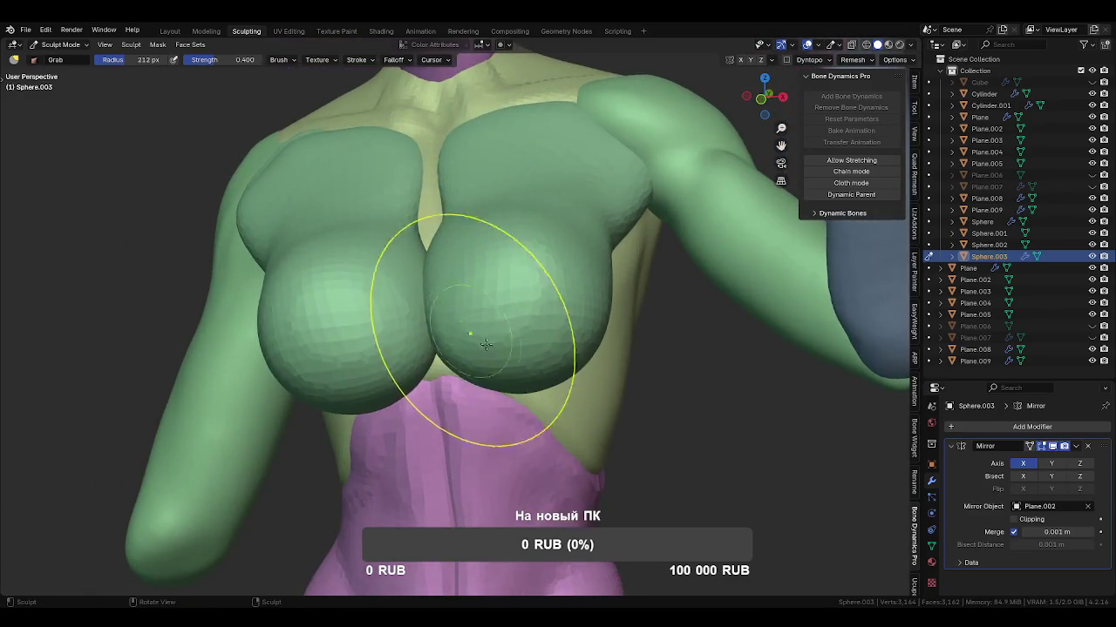
{"action": "left_click", "coordinate": [1053, 447]}
{"action": "mouse_move", "coordinate": [436, 257]}
{"action": "middle_mouse_down"}
{"action": "mouse_move", "coordinate": [560, 299]}
{"action": "mouse_move", "coordinate": [456, 231]}
{"action": "mouse_move", "coordinate": [505, 224]}
{"action": "mouse_move", "coordinate": [442, 235]}
{"action": "mouse_move", "coordinate": [472, 266]}
{"action": "mouse_move", "coordinate": [473, 301]}
{"action": "mouse_move", "coordinate": [520, 375]}
{"action": "mouse_move", "coordinate": [537, 347]}
{"action": "middle_mouse_up"}
Resize the brush to 249 and then 181 px, and reshape the single chest sphere.
{"action": "key", "text": "f"}
{"action": "left_click", "coordinate": [520, 369]}
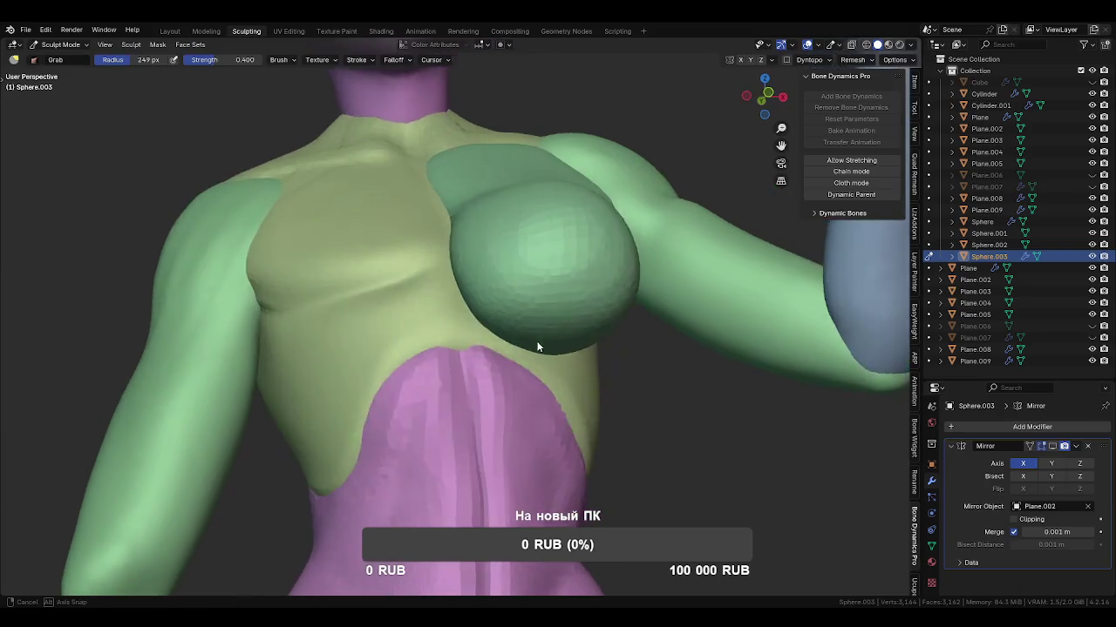
{"action": "key", "text": "f"}
{"action": "left_click", "coordinate": [511, 332]}
{"action": "mouse_move", "coordinate": [510, 333]}
{"action": "middle_mouse_down"}
{"action": "mouse_move", "coordinate": [552, 229]}
{"action": "mouse_move", "coordinate": [546, 269]}
{"action": "middle_mouse_up"}
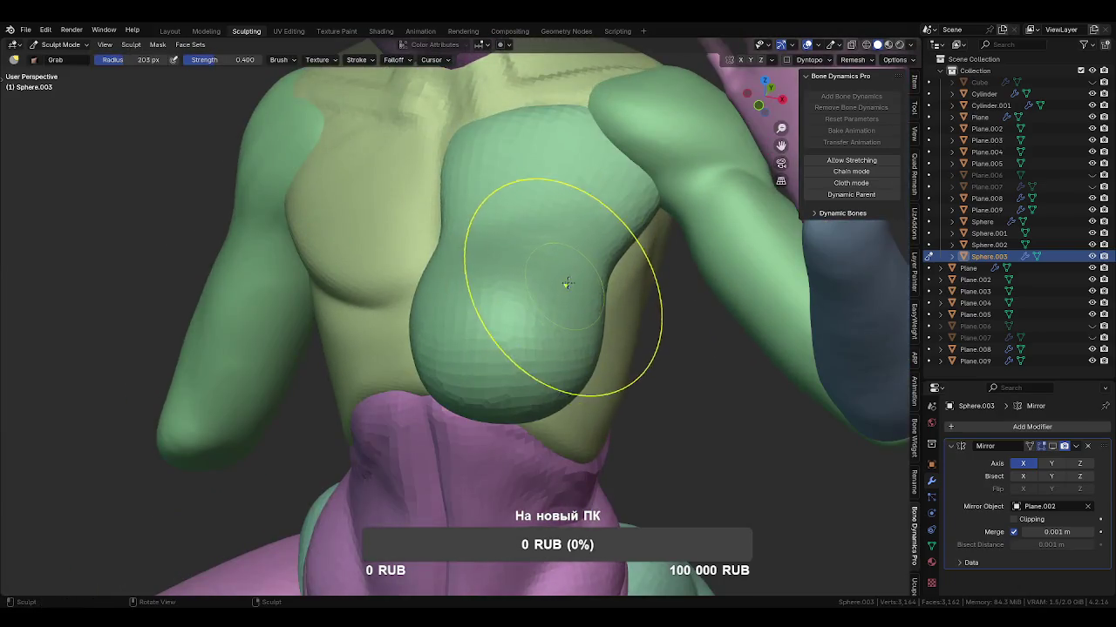
{"action": "mouse_move", "coordinate": [494, 245]}
{"action": "middle_mouse_down"}
{"action": "mouse_move", "coordinate": [553, 256]}
{"action": "mouse_move", "coordinate": [463, 281]}
{"action": "middle_mouse_up"}
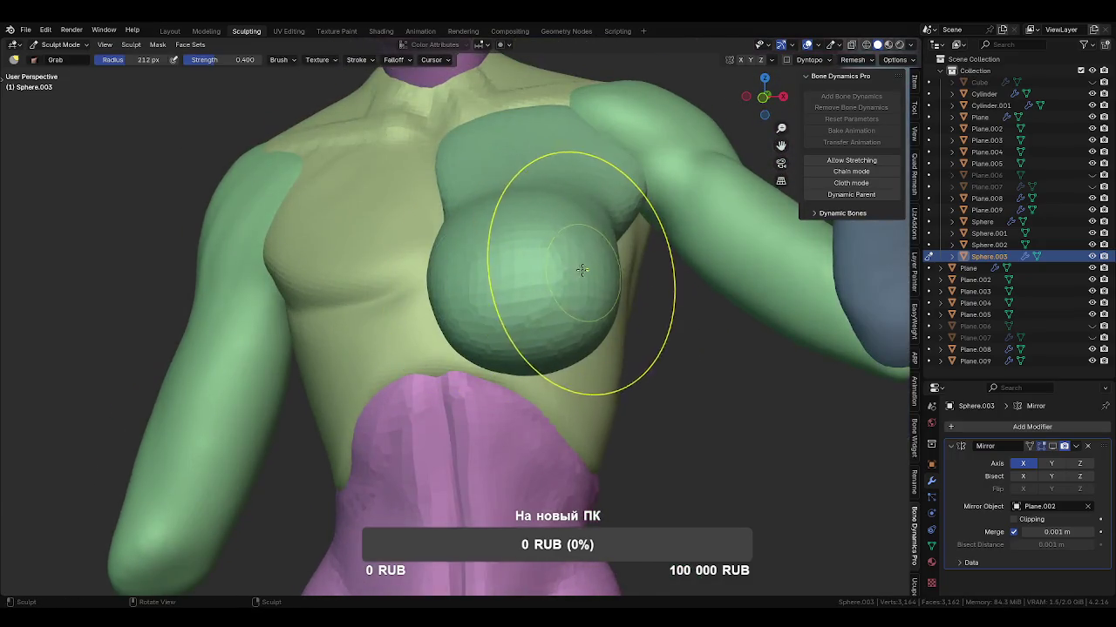
{"action": "mouse_move", "coordinate": [550, 324]}
{"action": "middle_mouse_down"}
{"action": "mouse_move", "coordinate": [527, 338]}
{"action": "mouse_move", "coordinate": [536, 300]}
{"action": "mouse_move", "coordinate": [510, 330]}
{"action": "mouse_move", "coordinate": [538, 267]}
{"action": "mouse_move", "coordinate": [585, 319]}
{"action": "middle_mouse_up"}
{"action": "mouse_move", "coordinate": [593, 306]}
{"action": "left_mouse_down"}
{"action": "mouse_move", "coordinate": [523, 329]}
{"action": "mouse_move", "coordinate": [490, 246]}
{"action": "left_mouse_up"}
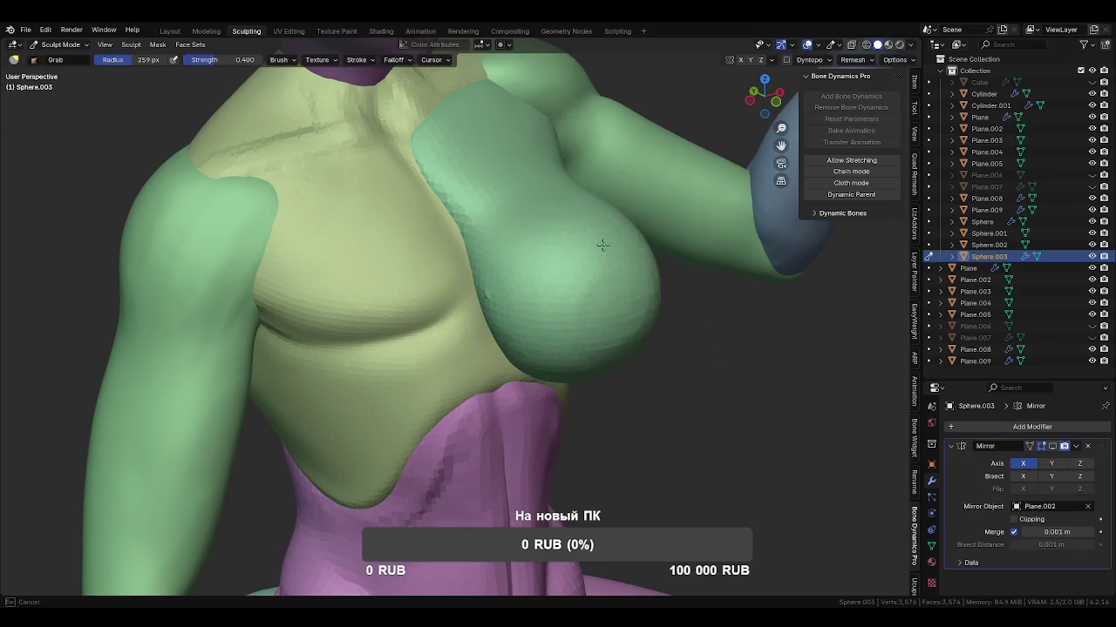
Pull the sphere's front into a rounder bulge and show the mirrored half again.
{"action": "mouse_move", "coordinate": [575, 274]}
{"action": "middle_mouse_down"}
{"action": "mouse_move", "coordinate": [520, 252]}
{"action": "mouse_move", "coordinate": [579, 262]}
{"action": "middle_mouse_up"}
{"action": "mouse_move", "coordinate": [576, 371]}
{"action": "middle_mouse_down"}
{"action": "mouse_move", "coordinate": [473, 349]}
{"action": "mouse_move", "coordinate": [538, 273]}
{"action": "middle_mouse_up"}
{"action": "middle_click_drag", "start_coordinate": [457, 246], "coordinate": [416, 255]}
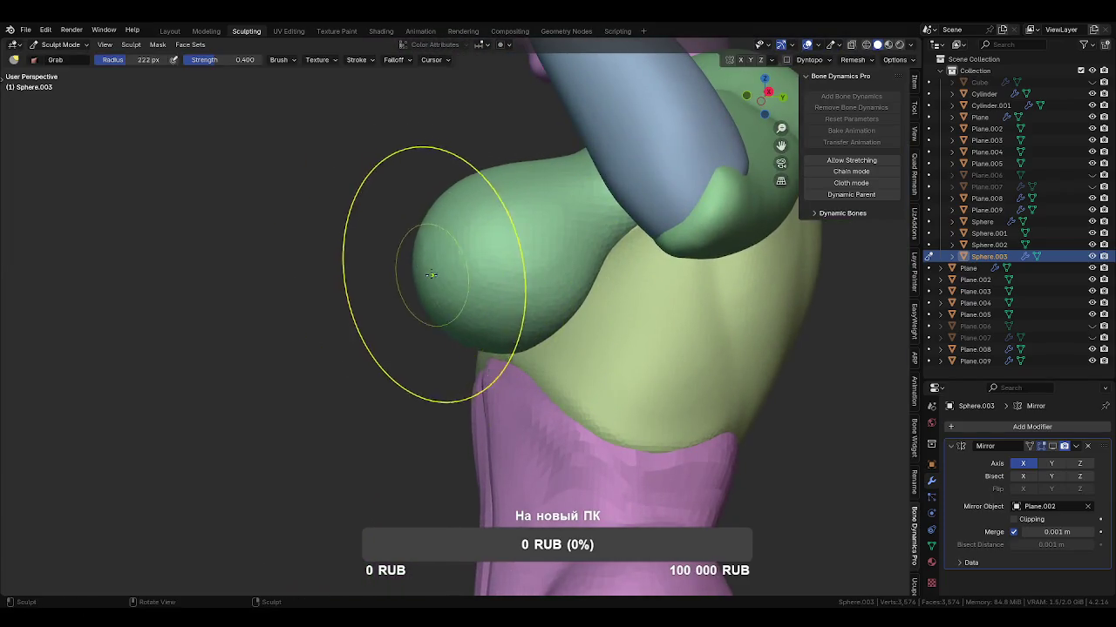
{"action": "left_click_drag", "start_coordinate": [416, 277], "coordinate": [401, 277]}
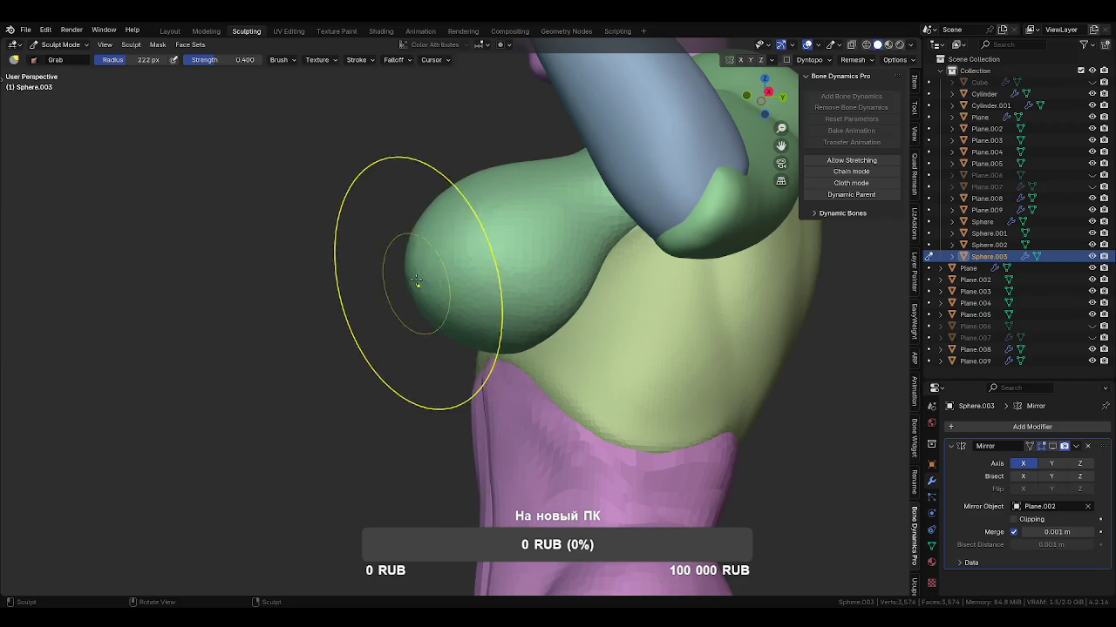
{"action": "mouse_move", "coordinate": [398, 199]}
{"action": "middle_mouse_down"}
{"action": "mouse_move", "coordinate": [617, 253]}
{"action": "mouse_move", "coordinate": [481, 336]}
{"action": "mouse_move", "coordinate": [461, 399]}
{"action": "middle_mouse_up"}
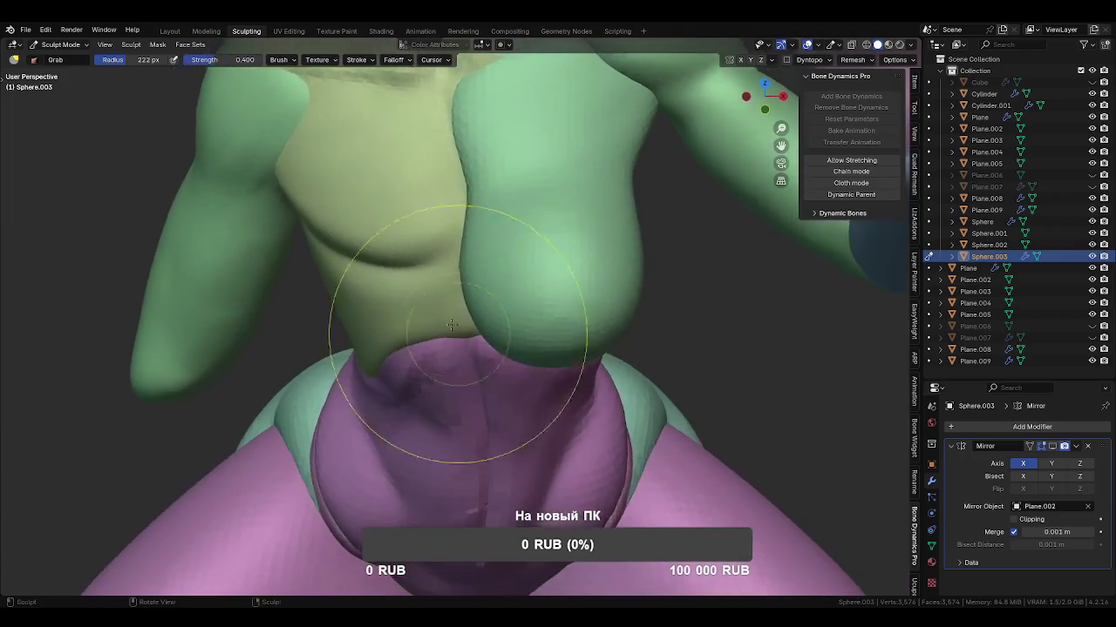
{"action": "middle_click_drag", "start_coordinate": [555, 399], "coordinate": [568, 303]}
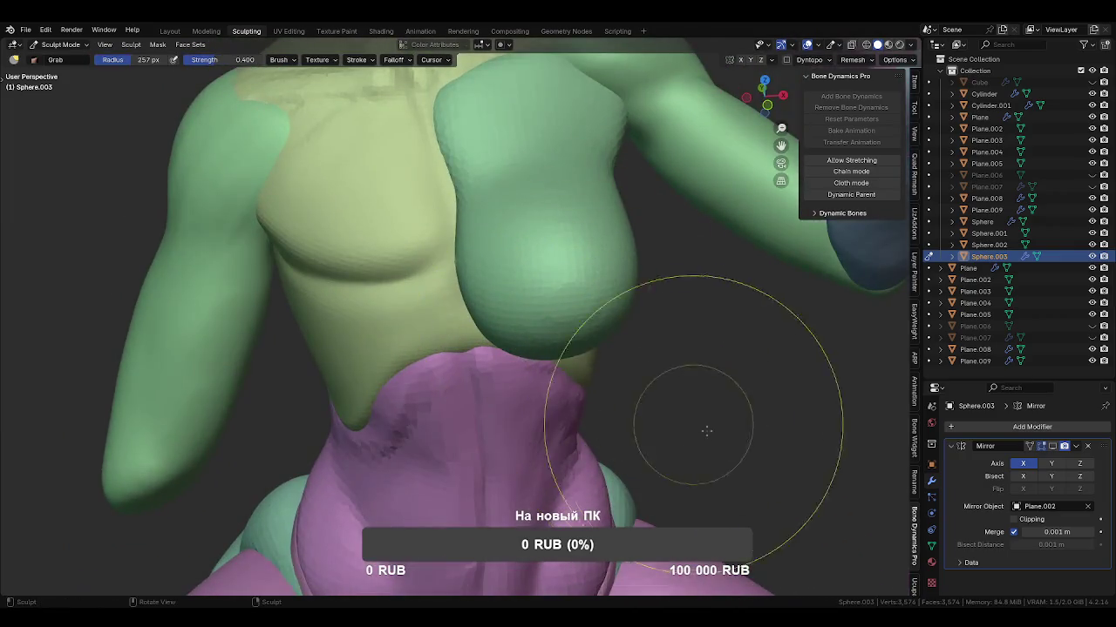
{"action": "left_click", "coordinate": [1052, 446]}
Orbit to a frontal view of the figure and reduce the brush to 206 px.
{"action": "mouse_move", "coordinate": [535, 298]}
{"action": "middle_mouse_down"}
{"action": "mouse_move", "coordinate": [524, 332]}
{"action": "mouse_move", "coordinate": [610, 235]}
{"action": "middle_mouse_up"}
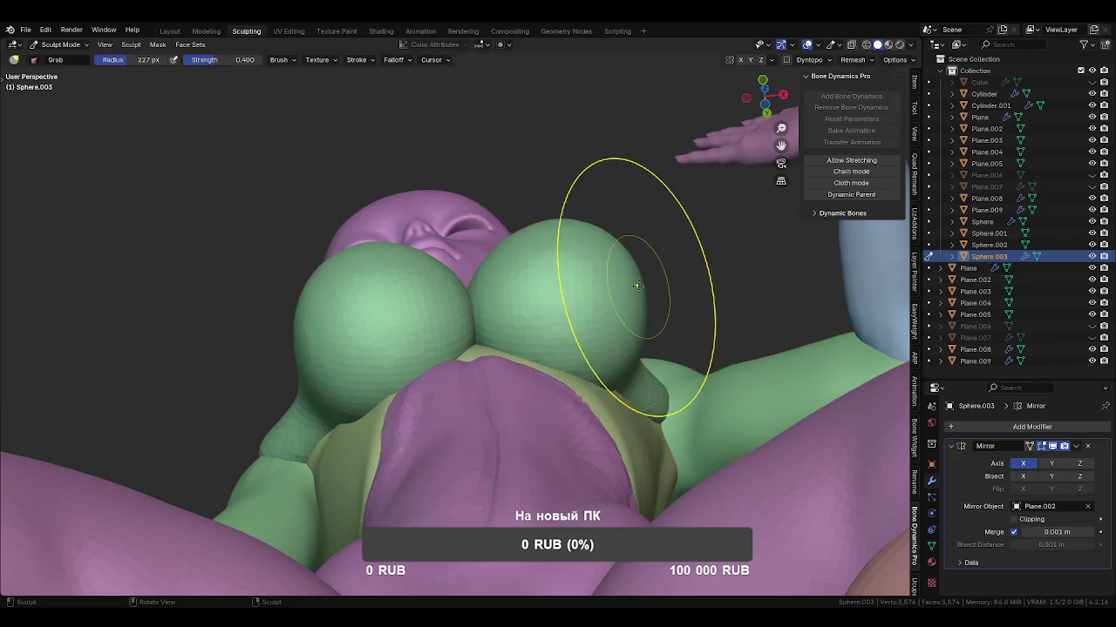
{"action": "mouse_move", "coordinate": [640, 296]}
{"action": "middle_mouse_down"}
{"action": "mouse_move", "coordinate": [651, 253]}
{"action": "mouse_move", "coordinate": [593, 343]}
{"action": "mouse_move", "coordinate": [507, 270]}
{"action": "mouse_move", "coordinate": [521, 159]}
{"action": "mouse_move", "coordinate": [516, 223]}
{"action": "mouse_move", "coordinate": [513, 201]}
{"action": "middle_mouse_up"}
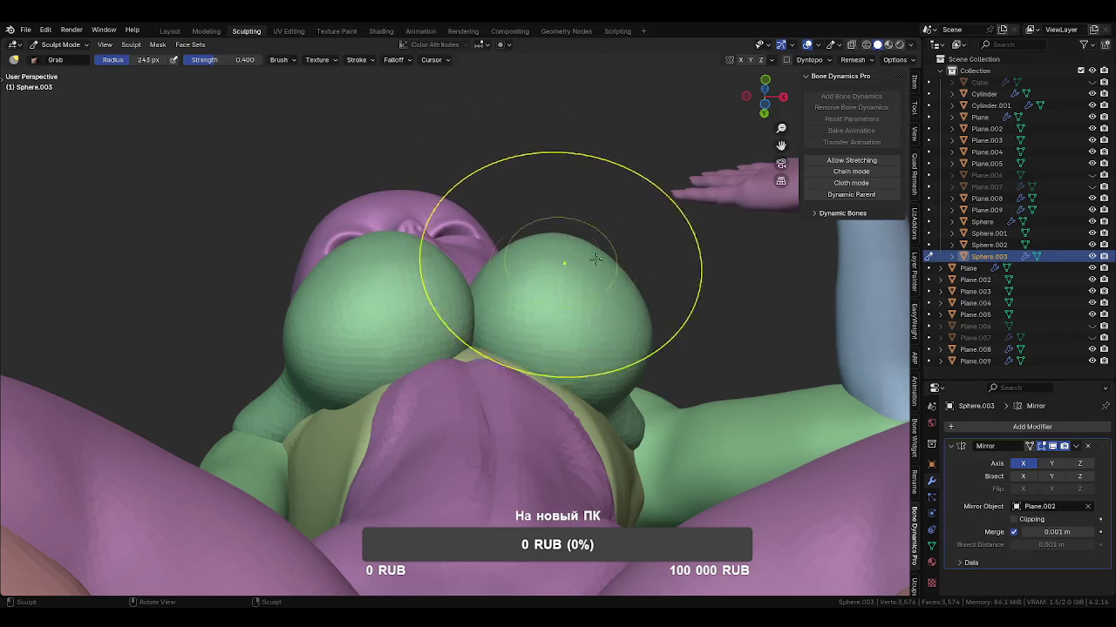
{"action": "key", "text": "f"}
{"action": "left_click", "coordinate": [555, 224]}
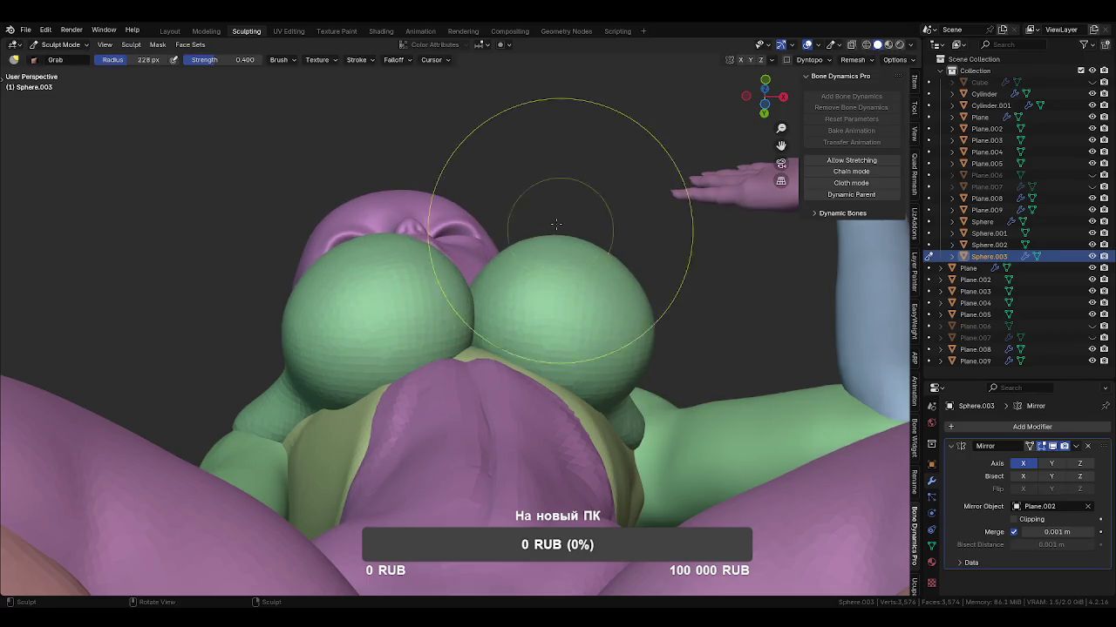
{"action": "mouse_move", "coordinate": [518, 236]}
{"action": "middle_mouse_down"}
{"action": "mouse_move", "coordinate": [485, 273]}
{"action": "mouse_move", "coordinate": [537, 313]}
{"action": "mouse_move", "coordinate": [512, 292]}
{"action": "middle_mouse_up"}
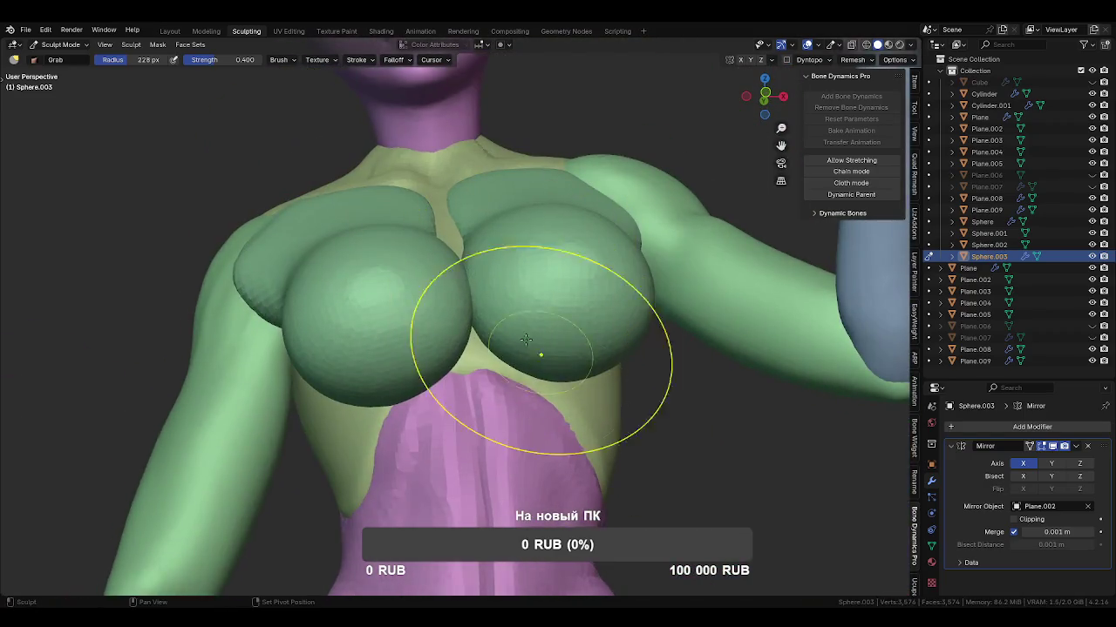
{"action": "mouse_move", "coordinate": [526, 339]}
{"action": "middle_mouse_down"}
{"action": "mouse_move", "coordinate": [548, 419]}
{"action": "mouse_move", "coordinate": [598, 361]}
{"action": "middle_mouse_up"}
{"action": "key", "text": "f"}
{"action": "left_click", "coordinate": [570, 391]}
Enlarge the brush to 252 px, check the chest around the whole figure, and exit Sculpt Mode.
{"action": "key", "text": "f"}
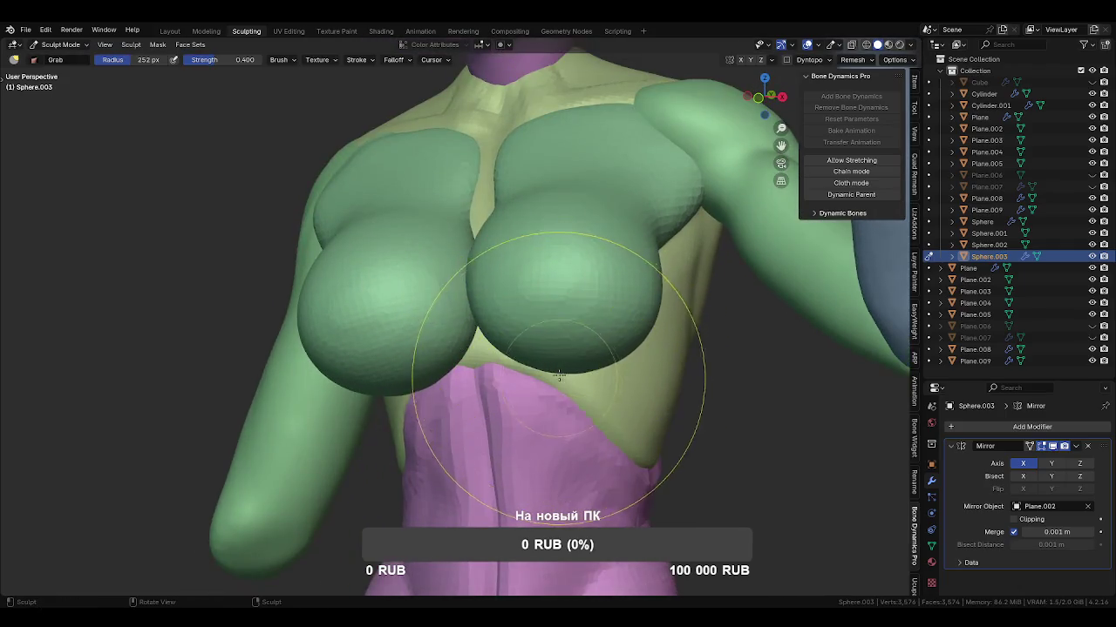
{"action": "mouse_move", "coordinate": [552, 369]}
{"action": "middle_mouse_down"}
{"action": "mouse_move", "coordinate": [602, 361]}
{"action": "mouse_move", "coordinate": [495, 355]}
{"action": "mouse_move", "coordinate": [574, 357]}
{"action": "mouse_move", "coordinate": [540, 331]}
{"action": "middle_mouse_up"}
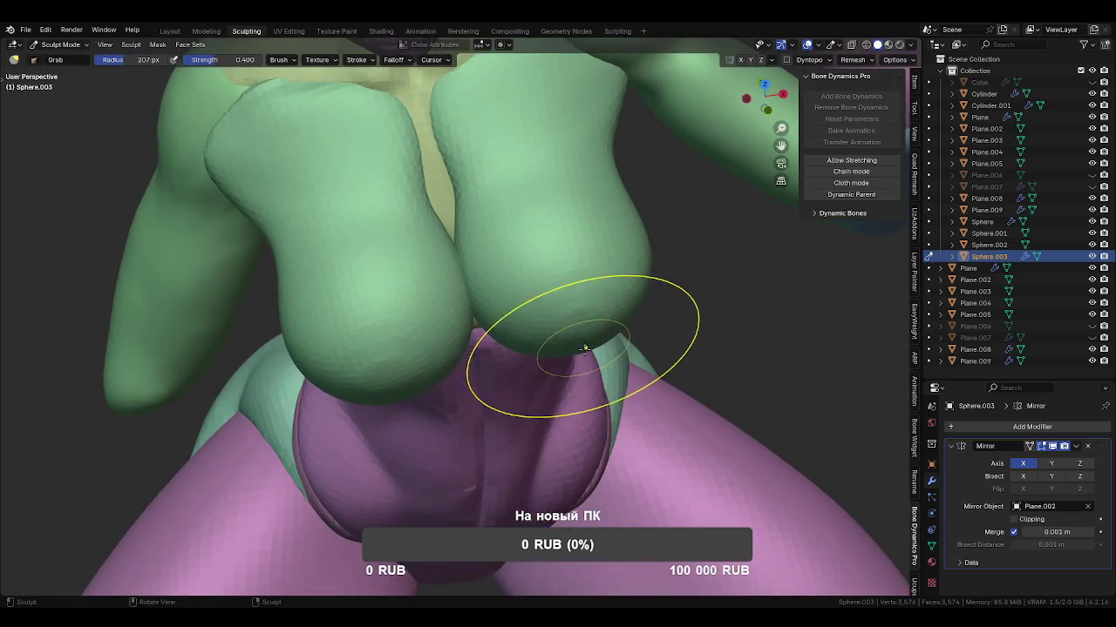
{"action": "scroll", "coordinate": [585, 349], "scroll_direction": "down", "scroll_amount": 4}
{"action": "scroll", "coordinate": [578, 356], "scroll_direction": "down", "scroll_amount": 4}
{"action": "mouse_move", "coordinate": [518, 297]}
{"action": "middle_mouse_down"}
{"action": "mouse_move", "coordinate": [648, 369]}
{"action": "mouse_move", "coordinate": [531, 374]}
{"action": "middle_mouse_up"}
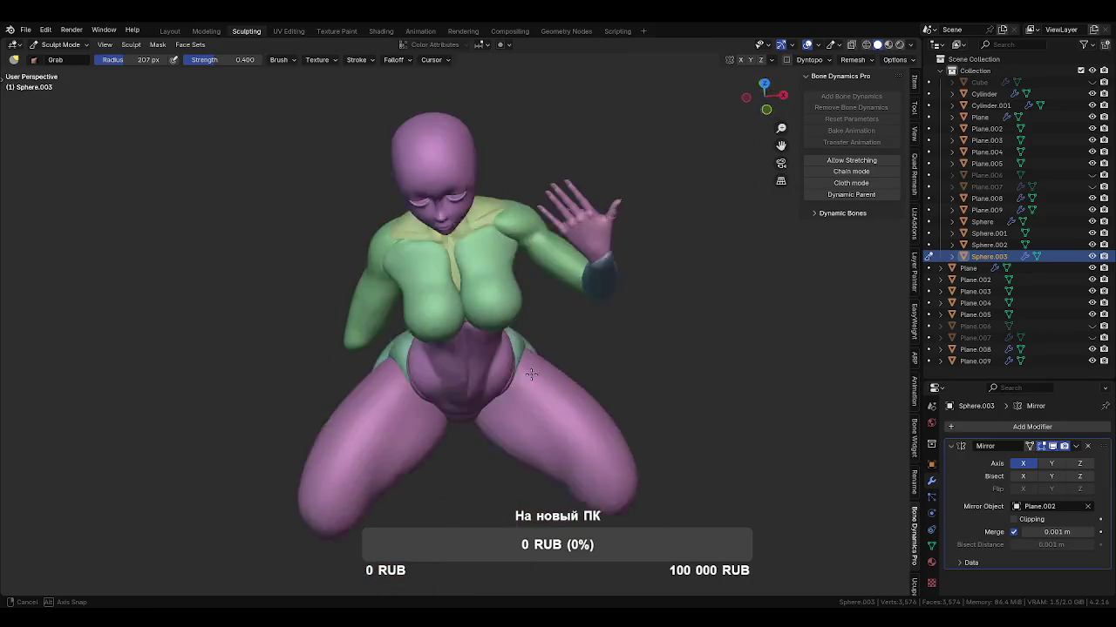
{"action": "key", "text": "ctrl+Tab"}
Put the Cylinder.001 legs into Sculpt Mode with a 38 px Crease brush.
{"action": "scroll", "coordinate": [582, 323], "scroll_direction": "up", "scroll_amount": 3}
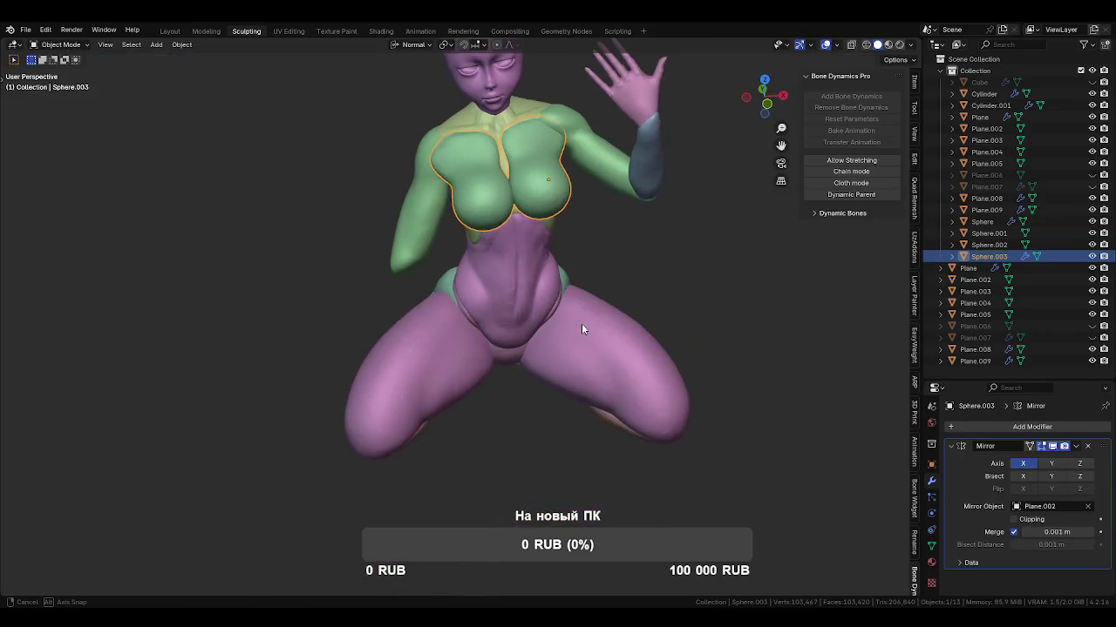
{"action": "middle_click_drag", "start_coordinate": [581, 323], "coordinate": [518, 348]}
{"action": "scroll", "coordinate": [488, 313], "scroll_direction": "up", "scroll_amount": 2}
{"action": "middle_click_drag", "start_coordinate": [488, 313], "coordinate": [511, 311]}
{"action": "left_click", "coordinate": [524, 373]}
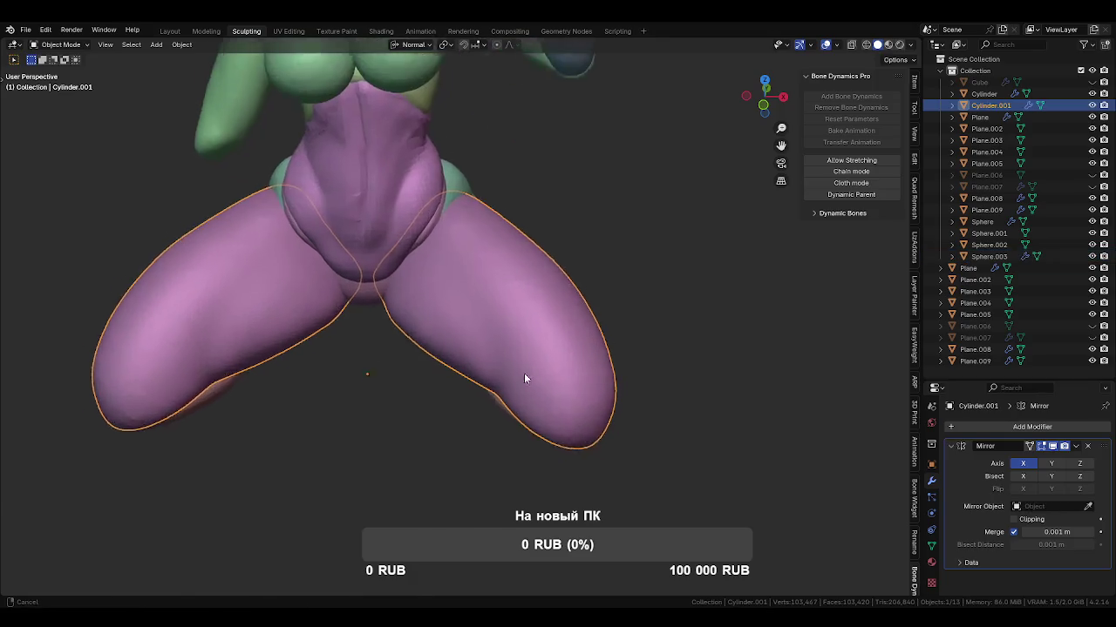
{"action": "key", "text": "ctrl+Tab"}
{"action": "key", "text": "f"}
{"action": "left_click", "coordinate": [444, 277]}
{"action": "key", "text": "f"}
{"action": "left_click", "coordinate": [445, 277]}
Carve a crease running from the crotch onto the right leg.
{"action": "mouse_move", "coordinate": [456, 258]}
{"action": "middle_mouse_down"}
{"action": "mouse_move", "coordinate": [477, 345]}
{"action": "mouse_move", "coordinate": [398, 277]}
{"action": "middle_mouse_up"}
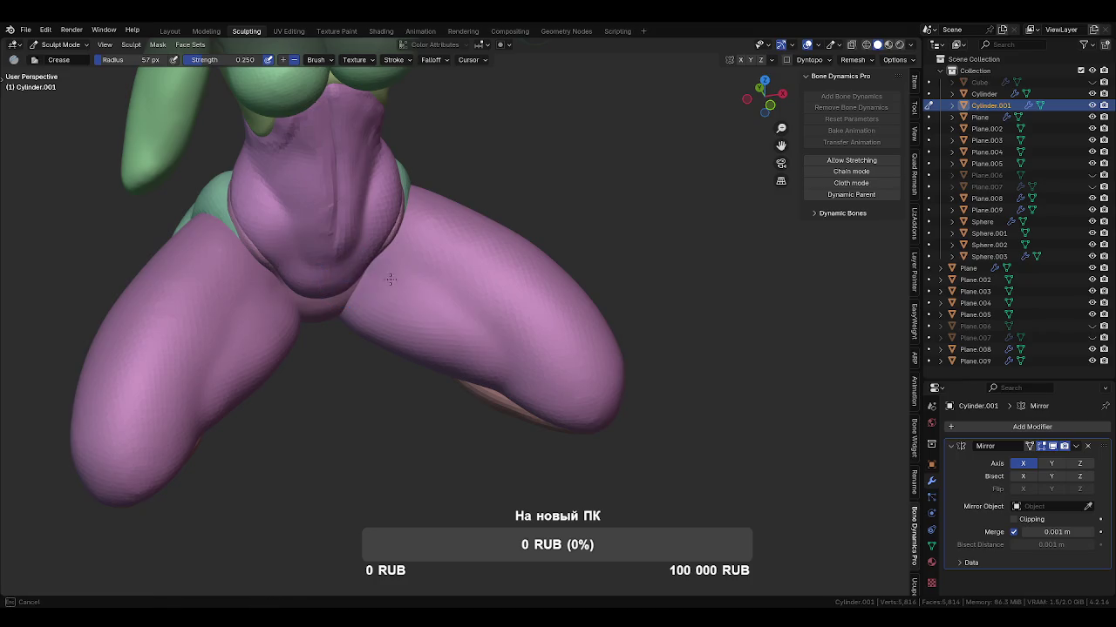
{"action": "scroll", "coordinate": [413, 298], "scroll_direction": "up", "scroll_amount": 2}
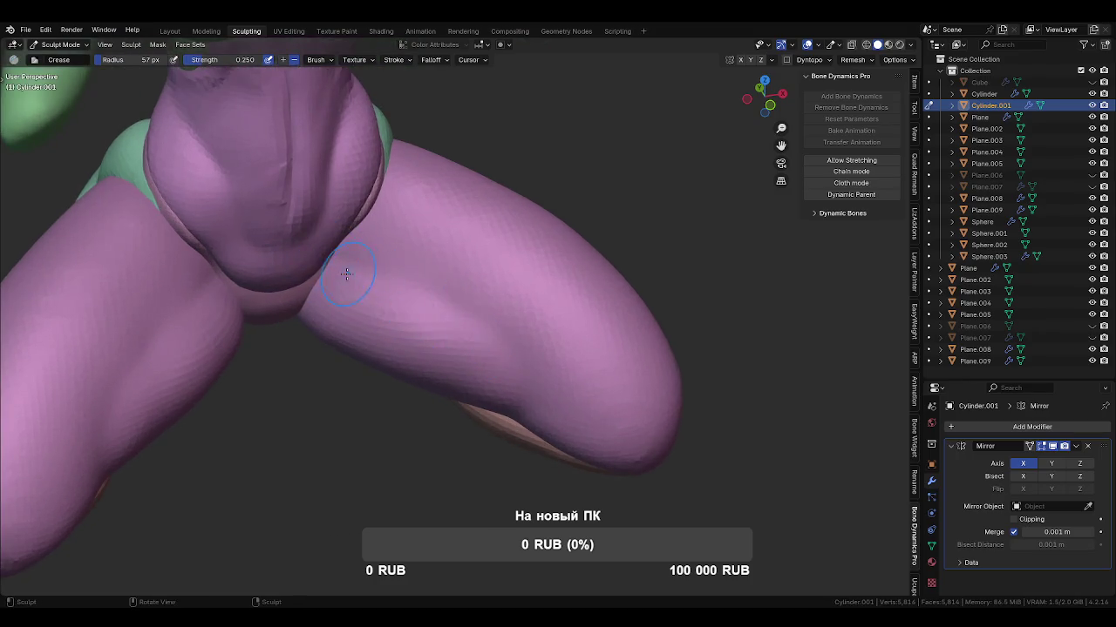
{"action": "left_click_drag", "start_coordinate": [309, 255], "coordinate": [484, 344]}
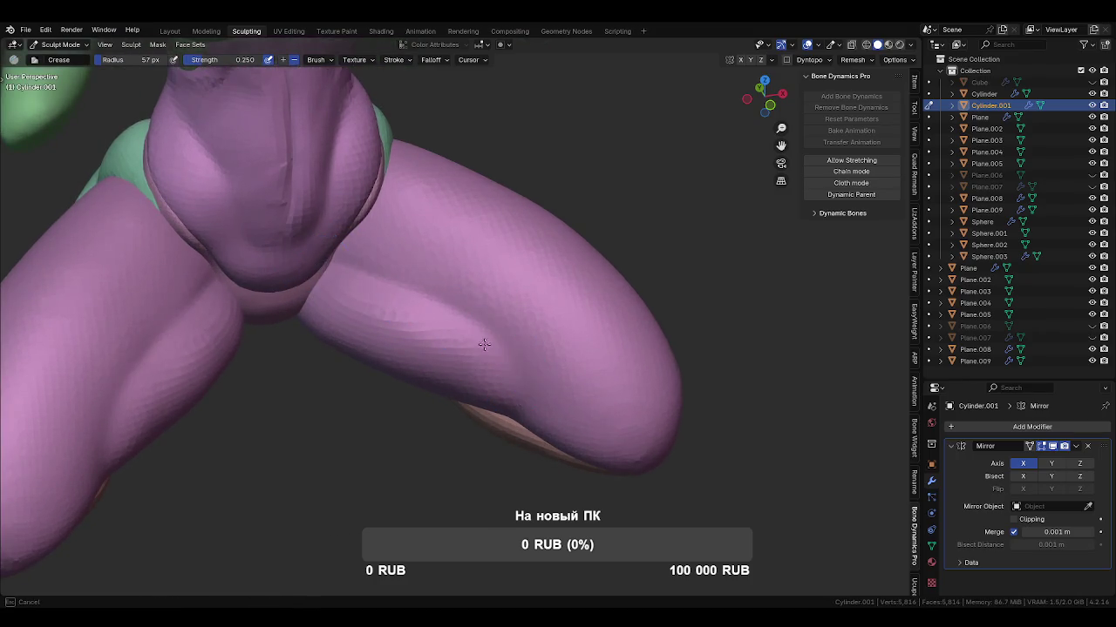
{"action": "middle_click_drag", "start_coordinate": [509, 406], "coordinate": [473, 311]}
{"action": "mouse_move", "coordinate": [443, 354]}
{"action": "middle_mouse_down"}
{"action": "mouse_move", "coordinate": [428, 319]}
{"action": "mouse_move", "coordinate": [376, 303]}
{"action": "middle_mouse_up"}
With a fine 28 px Crease brush, carve mirrored creases along the inner thigh and hip.
{"action": "key", "text": "f"}
{"action": "left_click", "coordinate": [382, 288]}
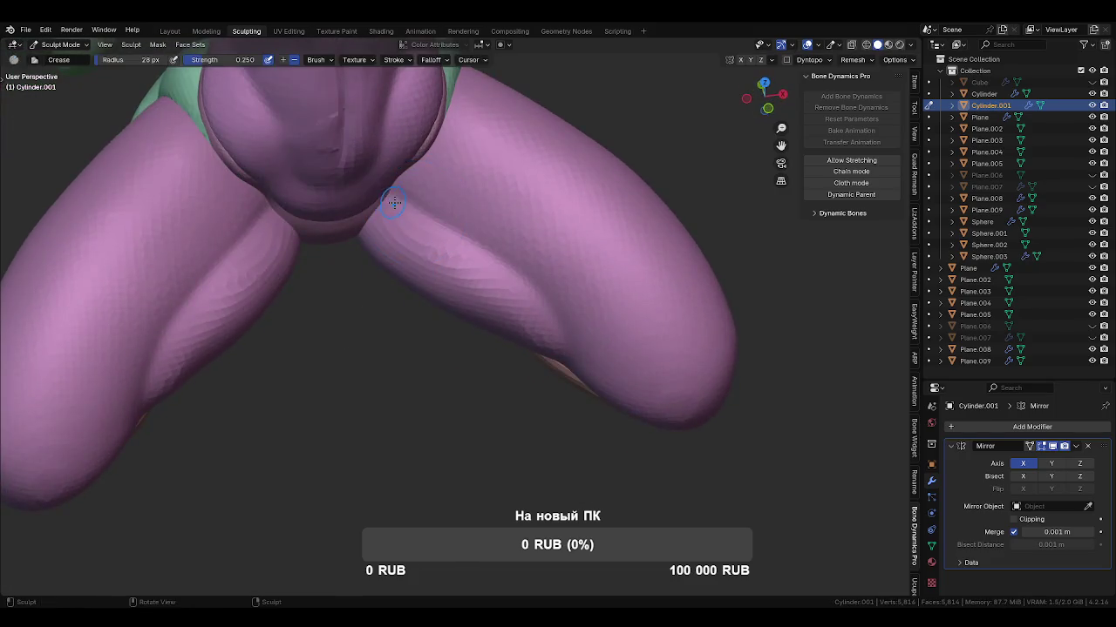
{"action": "left_click_drag", "start_coordinate": [526, 281], "coordinate": [538, 290]}
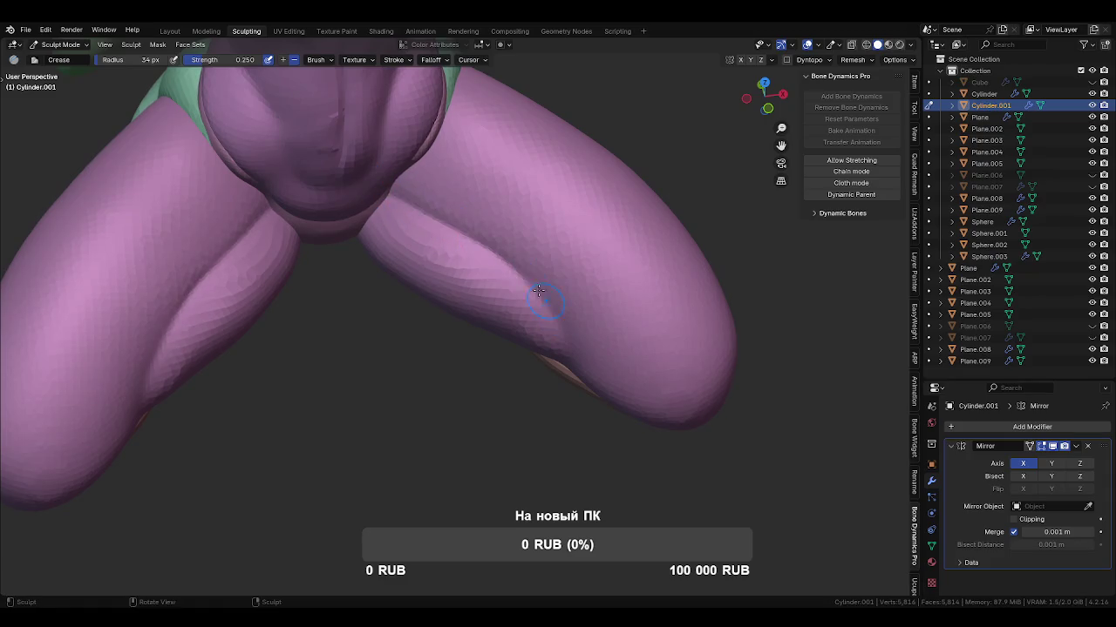
{"action": "middle_click_drag", "start_coordinate": [556, 338], "coordinate": [565, 316]}
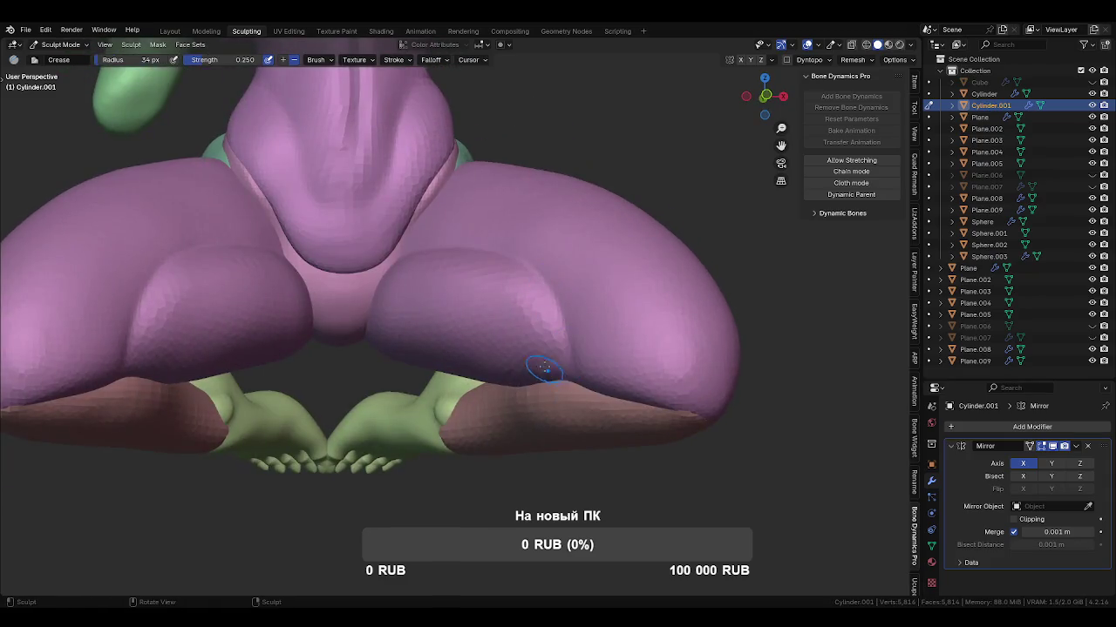
{"action": "middle_click_drag", "start_coordinate": [544, 368], "coordinate": [578, 349]}
{"action": "left_click_drag", "start_coordinate": [546, 331], "coordinate": [522, 407]}
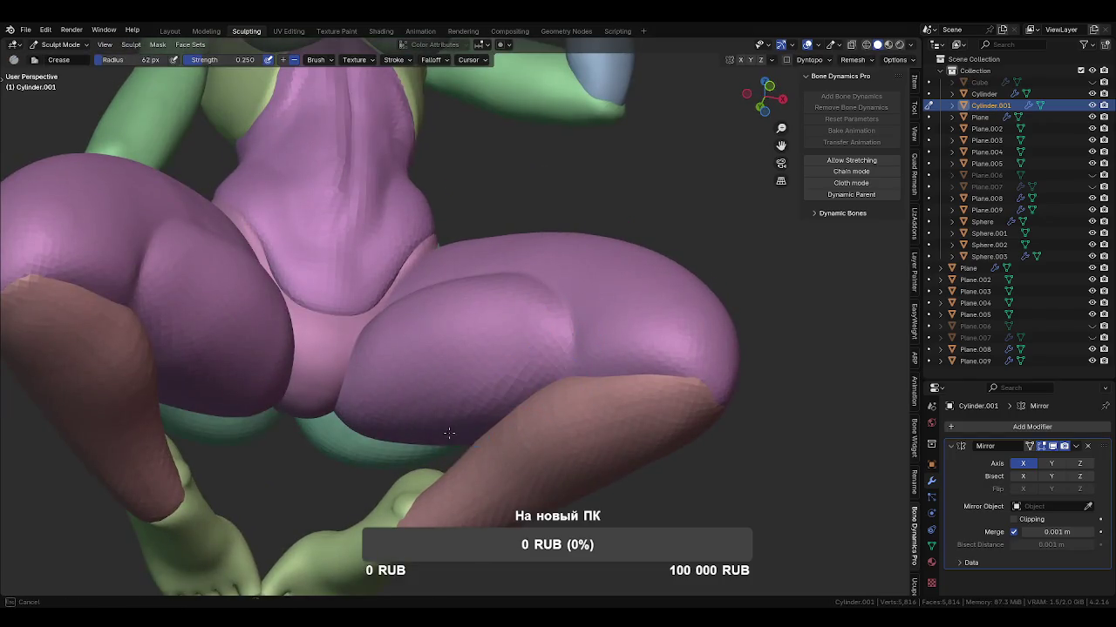
{"action": "mouse_move", "coordinate": [553, 431]}
{"action": "middle_mouse_down"}
{"action": "mouse_move", "coordinate": [523, 460]}
{"action": "mouse_move", "coordinate": [577, 397]}
{"action": "mouse_move", "coordinate": [483, 314]}
{"action": "mouse_move", "coordinate": [535, 386]}
{"action": "mouse_move", "coordinate": [476, 290]}
{"action": "mouse_move", "coordinate": [488, 294]}
{"action": "mouse_move", "coordinate": [523, 236]}
{"action": "middle_mouse_up"}
{"action": "key", "text": "f"}
{"action": "key", "text": "x"}
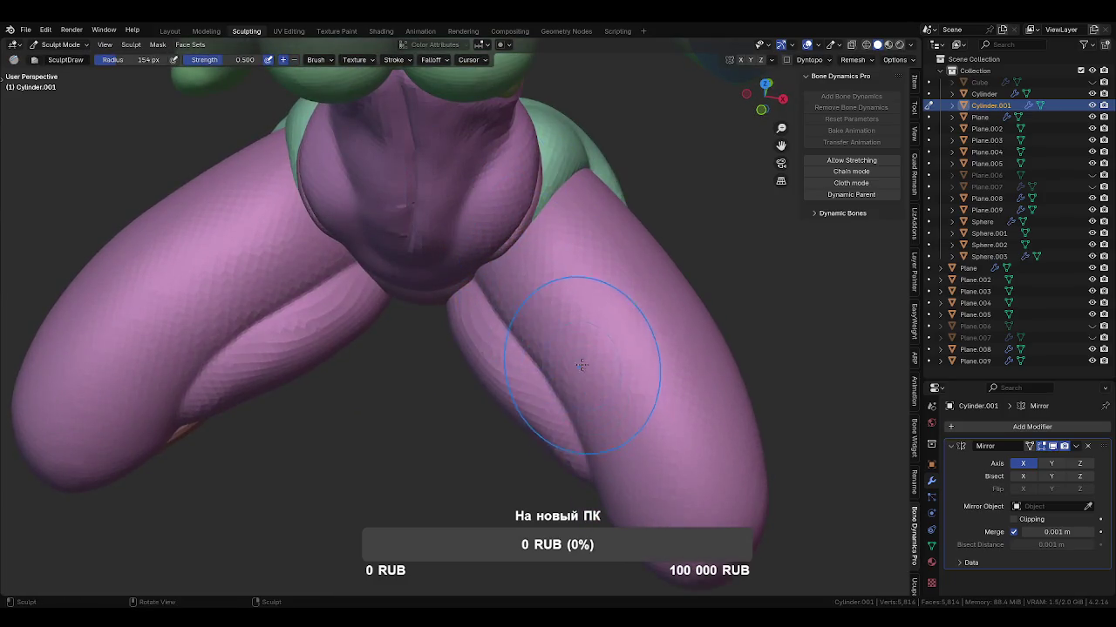
Resize the brush, switch to Grab, and pull the thigh mesh up and left.
{"action": "scroll", "coordinate": [528, 361], "scroll_direction": "up", "scroll_amount": 2}
{"action": "scroll", "coordinate": [532, 373], "scroll_direction": "up", "scroll_amount": 1}
{"action": "scroll", "coordinate": [558, 397], "scroll_direction": "down", "scroll_amount": 4}
{"action": "mouse_move", "coordinate": [535, 348]}
{"action": "middle_mouse_down"}
{"action": "mouse_move", "coordinate": [560, 261]}
{"action": "mouse_move", "coordinate": [488, 340]}
{"action": "middle_mouse_up"}
{"action": "key", "text": "f"}
{"action": "left_click", "coordinate": [484, 340]}
{"action": "key", "text": "g"}
{"action": "left_click_drag", "start_coordinate": [499, 335], "coordinate": [491, 325]}
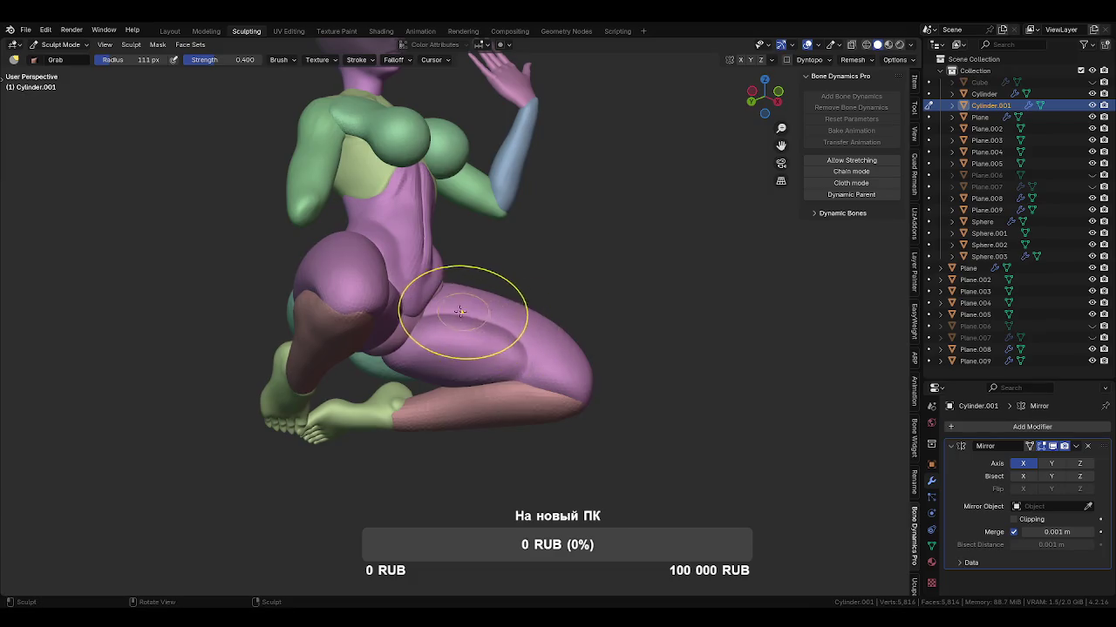
Orbit around the legs and make the Sphere the active sculpt object.
{"action": "middle_click_drag", "start_coordinate": [456, 324], "coordinate": [457, 331]}
{"action": "mouse_move", "coordinate": [455, 376]}
{"action": "middle_mouse_down"}
{"action": "mouse_move", "coordinate": [515, 381]}
{"action": "mouse_move", "coordinate": [488, 392]}
{"action": "mouse_move", "coordinate": [363, 359]}
{"action": "mouse_move", "coordinate": [399, 435]}
{"action": "mouse_move", "coordinate": [392, 373]}
{"action": "middle_mouse_up"}
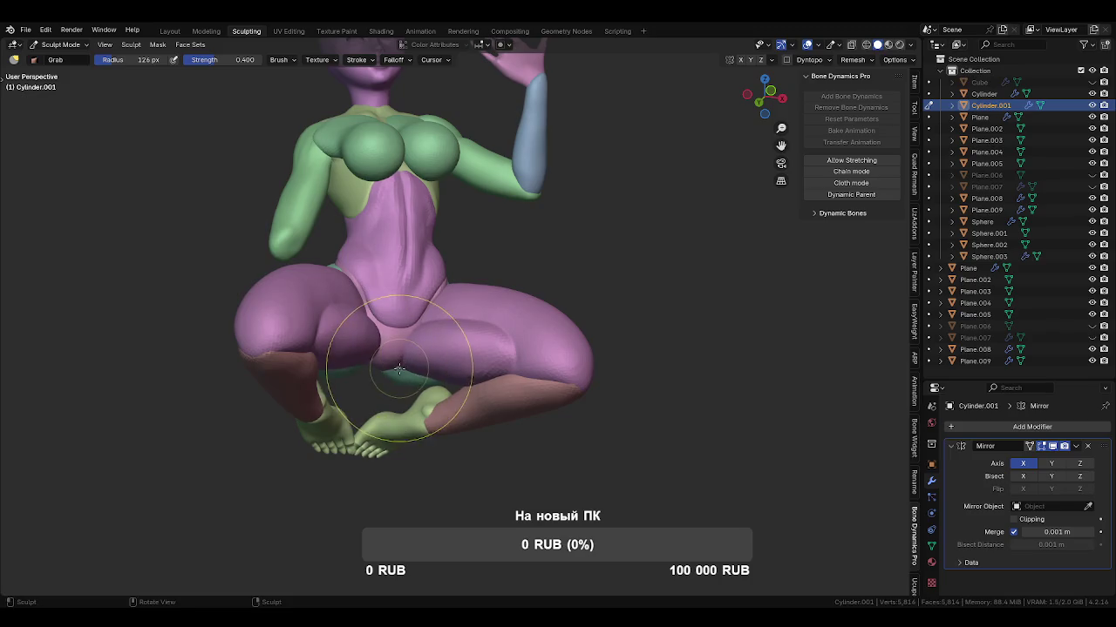
{"action": "scroll", "coordinate": [383, 379], "scroll_direction": "up", "scroll_amount": 2}
{"action": "scroll", "coordinate": [464, 331], "scroll_direction": "up", "scroll_amount": 2}
{"action": "mouse_move", "coordinate": [473, 237]}
{"action": "middle_mouse_down"}
{"action": "mouse_move", "coordinate": [517, 269]}
{"action": "mouse_move", "coordinate": [588, 284]}
{"action": "mouse_move", "coordinate": [460, 336]}
{"action": "middle_mouse_up"}
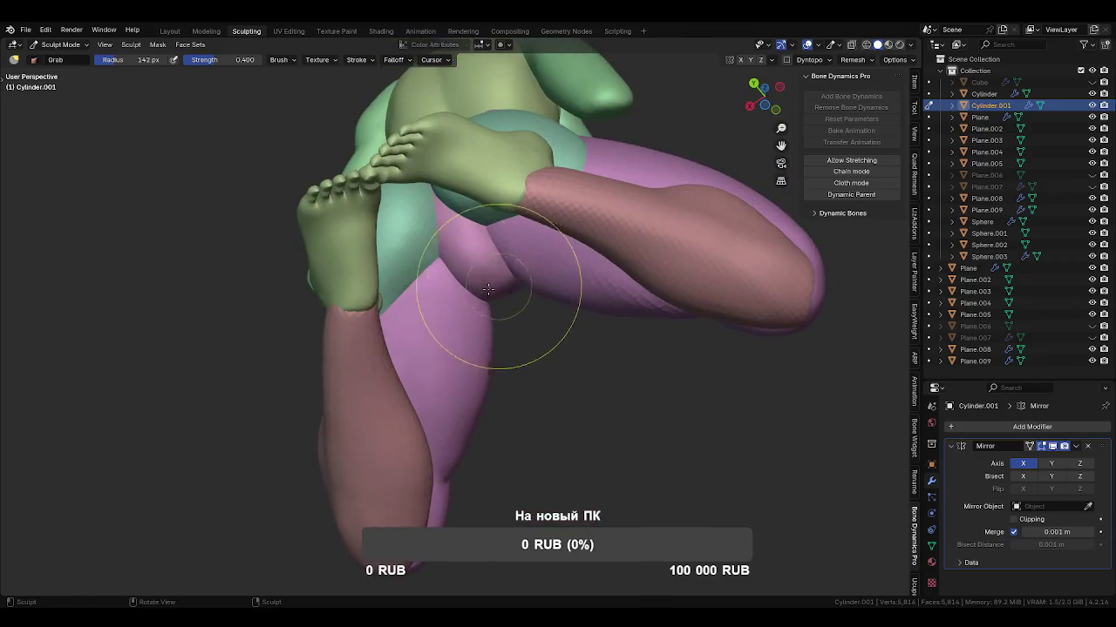
{"action": "key", "text": "alt+q"}
{"action": "mouse_move", "coordinate": [402, 288]}
{"action": "middle_mouse_down"}
{"action": "mouse_move", "coordinate": [417, 282]}
{"action": "mouse_move", "coordinate": [463, 315]}
{"action": "mouse_move", "coordinate": [463, 285]}
{"action": "mouse_move", "coordinate": [502, 353]}
{"action": "mouse_move", "coordinate": [568, 410]}
{"action": "middle_mouse_up"}
Return to Object Mode, deselect the Sphere, and save FrauPerhta1.blend.
{"action": "key", "text": "ctrl+Tab"}
{"action": "scroll", "coordinate": [495, 395], "scroll_direction": "down", "scroll_amount": 5}
{"action": "middle_click_drag", "start_coordinate": [495, 395], "coordinate": [566, 320]}
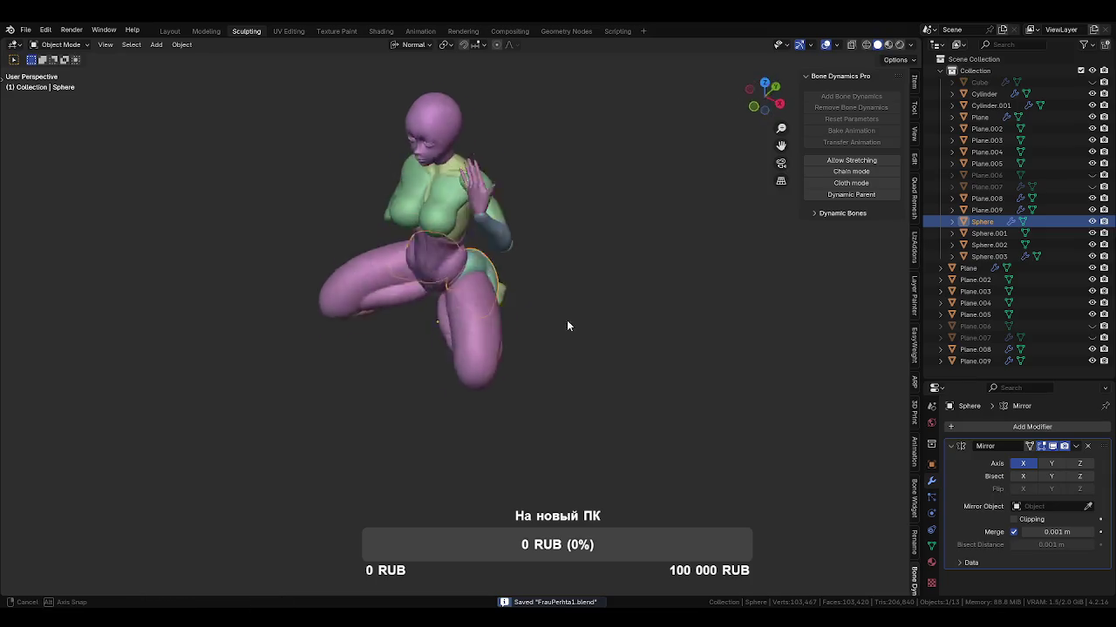
{"action": "left_click", "coordinate": [567, 322]}
{"action": "key", "text": "ctrl+s"}
Re-enter Sculpt Mode on Cylinder.001 and grab the thigh and crotch into shape.
{"action": "scroll", "coordinate": [523, 318], "scroll_direction": "up", "scroll_amount": 5}
{"action": "left_click", "coordinate": [543, 249]}
{"action": "scroll", "coordinate": [493, 307], "scroll_direction": "up", "scroll_amount": 1}
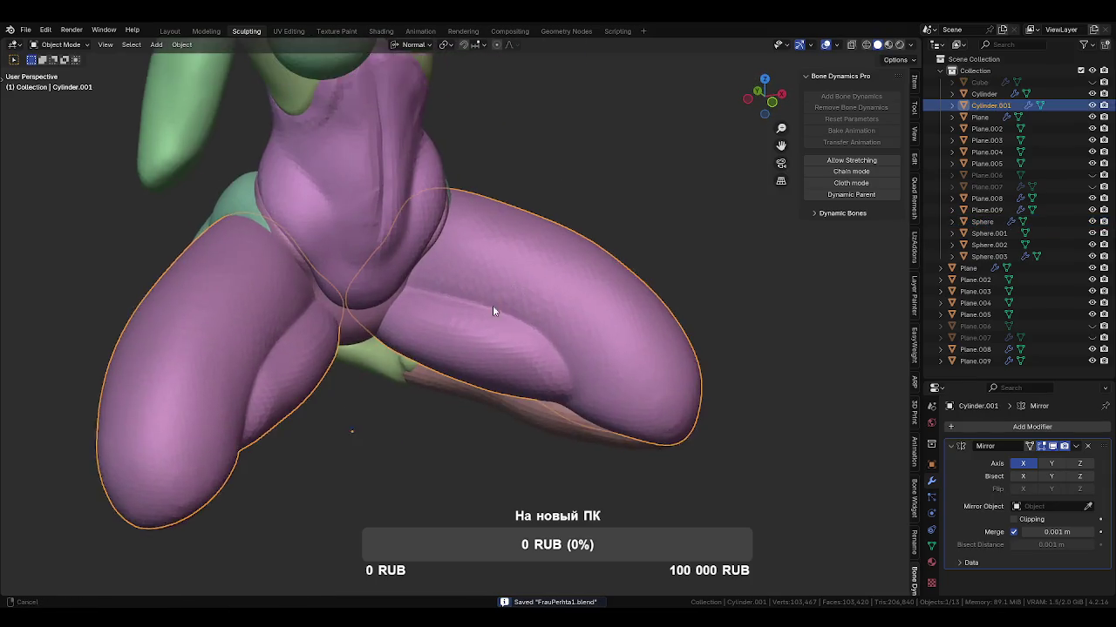
{"action": "scroll", "coordinate": [479, 330], "scroll_direction": "up", "scroll_amount": 2}
{"action": "key", "text": "ctrl+Tab"}
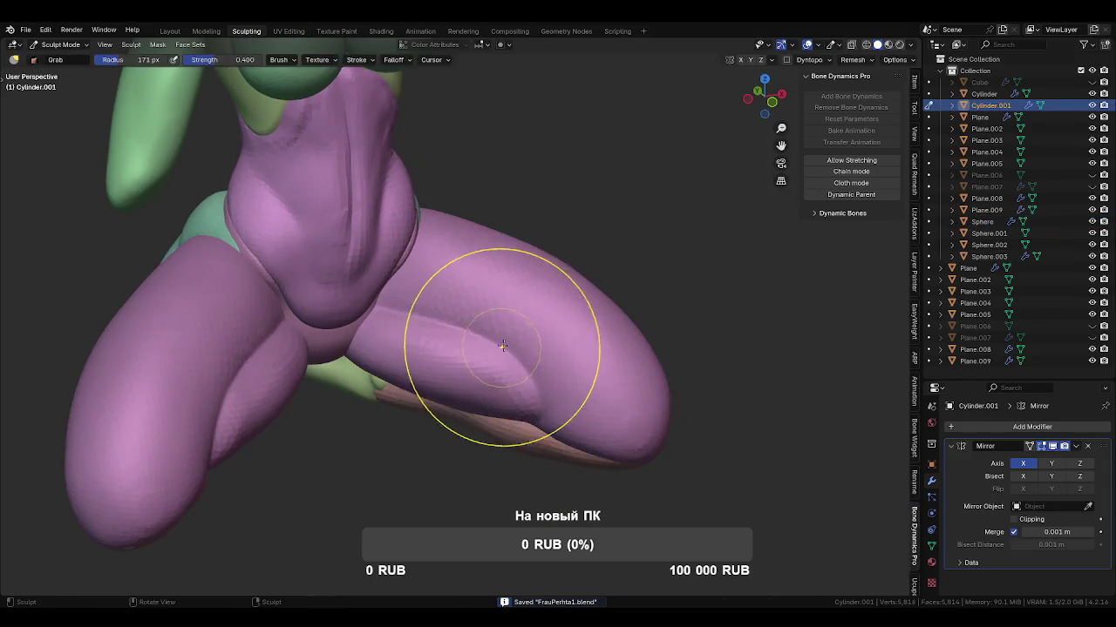
{"action": "middle_click_drag", "start_coordinate": [508, 339], "coordinate": [500, 317]}
{"action": "mouse_move", "coordinate": [533, 313]}
{"action": "left_mouse_down"}
{"action": "mouse_move", "coordinate": [406, 302]}
{"action": "mouse_move", "coordinate": [493, 301]}
{"action": "mouse_move", "coordinate": [574, 365]}
{"action": "left_mouse_up"}
Switch back to Object Mode through the mode pie and save the file again.
{"action": "scroll", "coordinate": [575, 365], "scroll_direction": "down", "scroll_amount": 5}
{"action": "key", "text": "ctrl+Tab"}
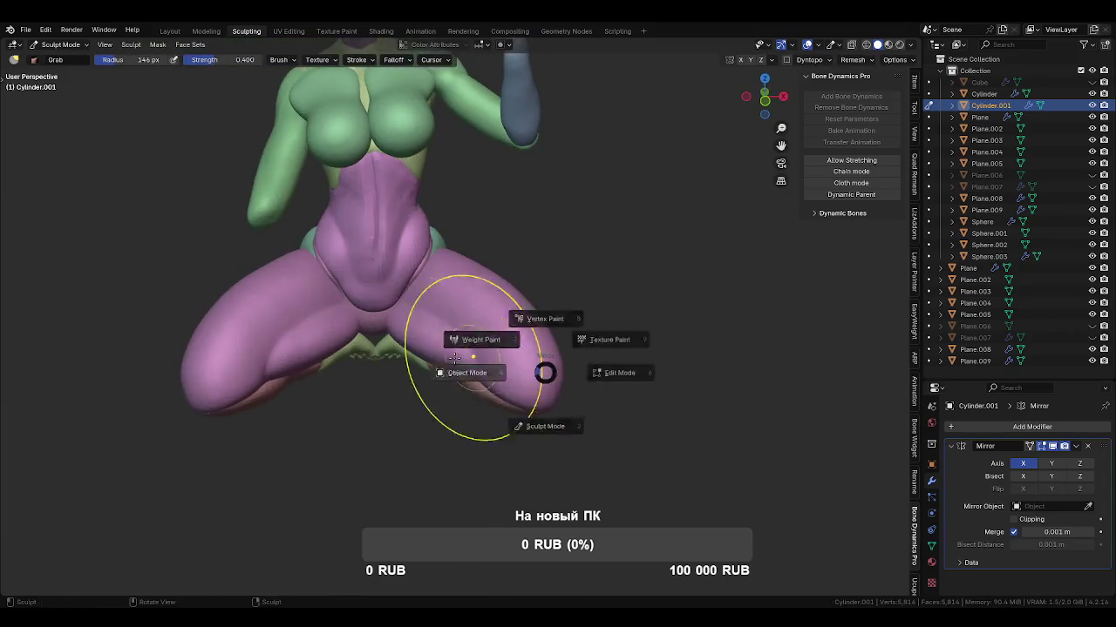
{"action": "left_click", "coordinate": [497, 388]}
{"action": "middle_click_drag", "start_coordinate": [595, 413], "coordinate": [504, 450]}
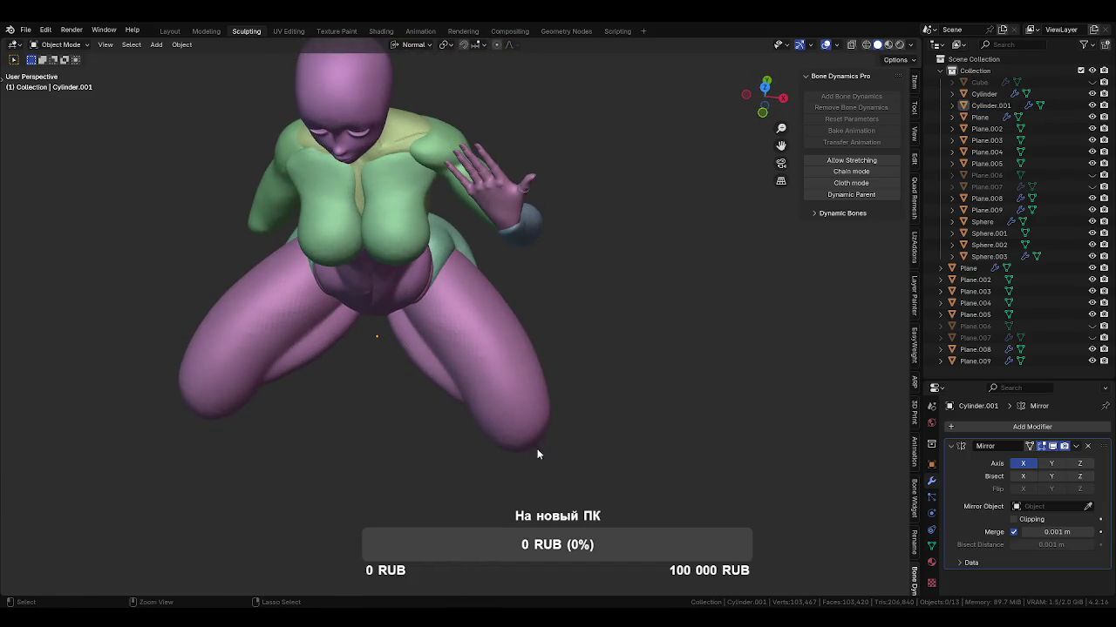
{"action": "key", "text": "ctrl+s"}
{"action": "mouse_move", "coordinate": [348, 418]}
{"action": "middle_mouse_down"}
{"action": "mouse_move", "coordinate": [459, 416]}
{"action": "mouse_move", "coordinate": [451, 401]}
{"action": "middle_mouse_up"}
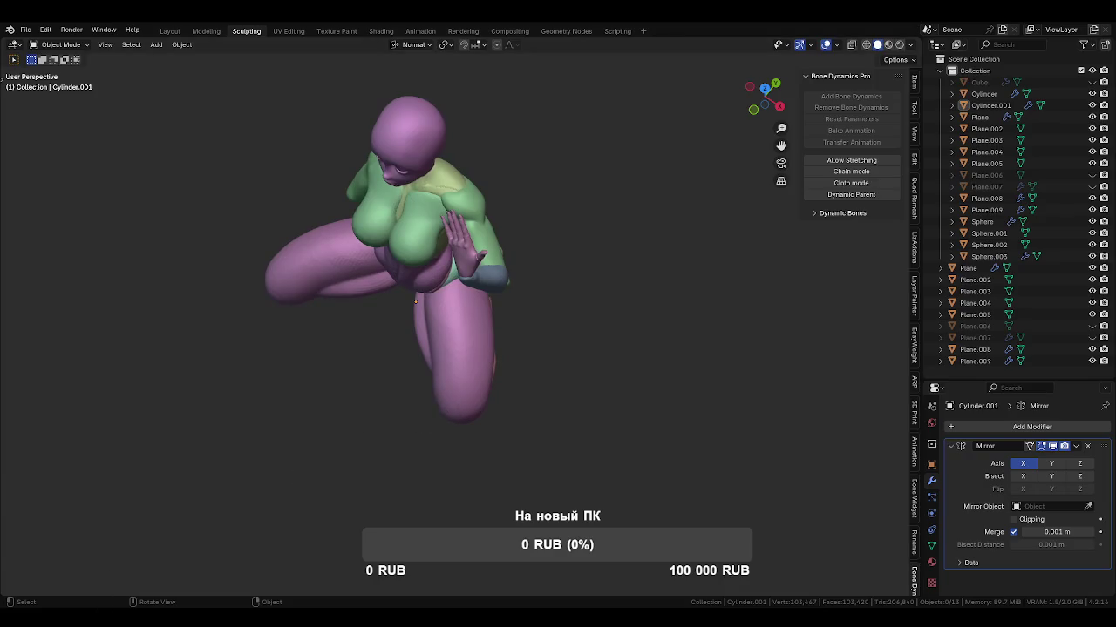
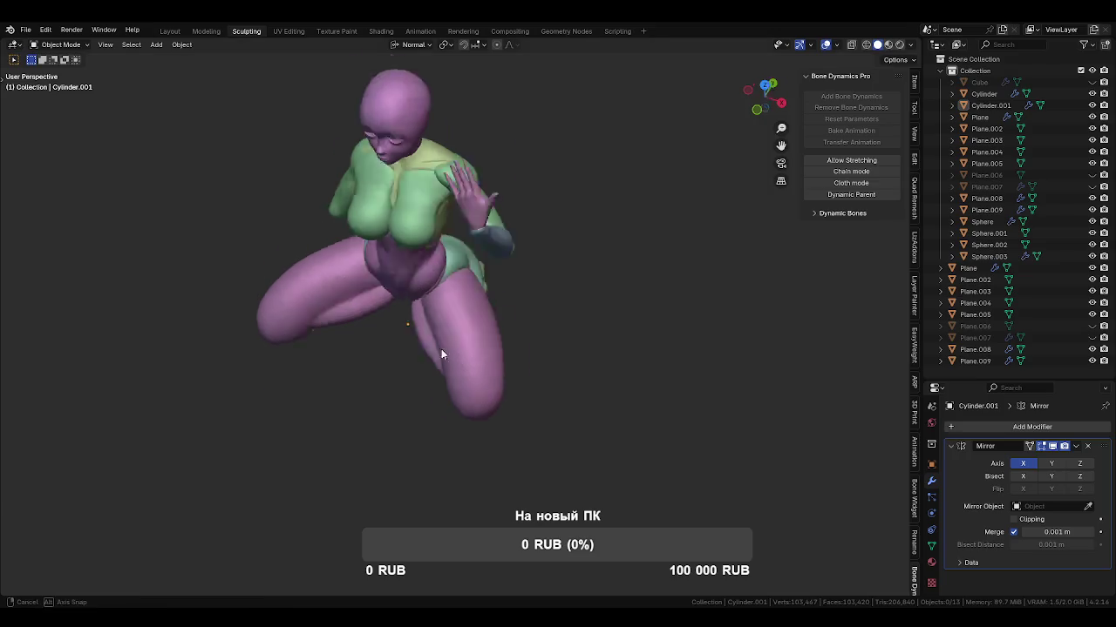
Select the pink thigh mesh Cylinder.001, enter Sculpt Mode and pull its form with Grab.
{"action": "middle_click_drag", "start_coordinate": [340, 348], "coordinate": [474, 321]}
{"action": "scroll", "coordinate": [516, 381], "scroll_direction": "up", "scroll_amount": 4}
{"action": "left_click", "coordinate": [516, 381]}
{"action": "mouse_move", "coordinate": [563, 381]}
{"action": "middle_mouse_down"}
{"action": "mouse_move", "coordinate": [500, 311]}
{"action": "mouse_move", "coordinate": [549, 309]}
{"action": "mouse_move", "coordinate": [543, 295]}
{"action": "middle_mouse_up"}
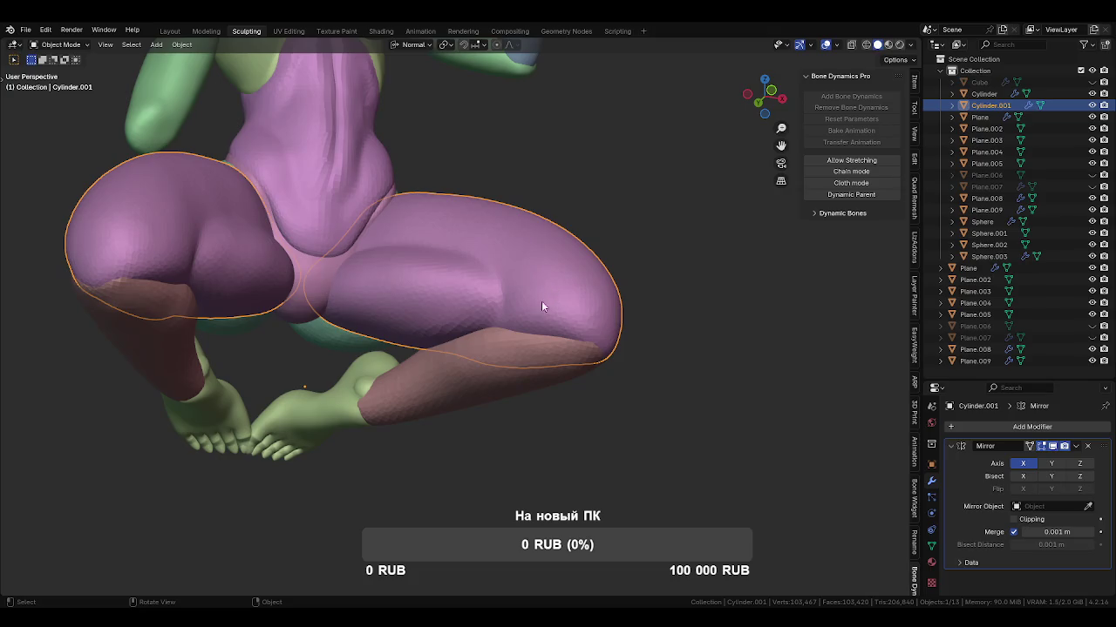
{"action": "key", "text": "ctrl+Tab"}
{"action": "left_click_drag", "start_coordinate": [530, 393], "coordinate": [473, 323]}
Carve sharp Draw Sharp creases under the thigh, enlarging the brush to 103 px.
{"action": "middle_click_drag", "start_coordinate": [473, 336], "coordinate": [472, 342]}
{"action": "key", "text": "shift+space"}
{"action": "mouse_move", "coordinate": [462, 340]}
{"action": "left_mouse_down"}
{"action": "mouse_move", "coordinate": [384, 342]}
{"action": "mouse_move", "coordinate": [536, 344]}
{"action": "mouse_move", "coordinate": [409, 340]}
{"action": "mouse_move", "coordinate": [488, 336]}
{"action": "left_mouse_up"}
{"action": "middle_click_drag", "start_coordinate": [461, 340], "coordinate": [504, 305]}
{"action": "key", "text": "f"}
{"action": "left_click", "coordinate": [511, 296]}
{"action": "left_click_drag", "start_coordinate": [511, 297], "coordinate": [498, 304]}
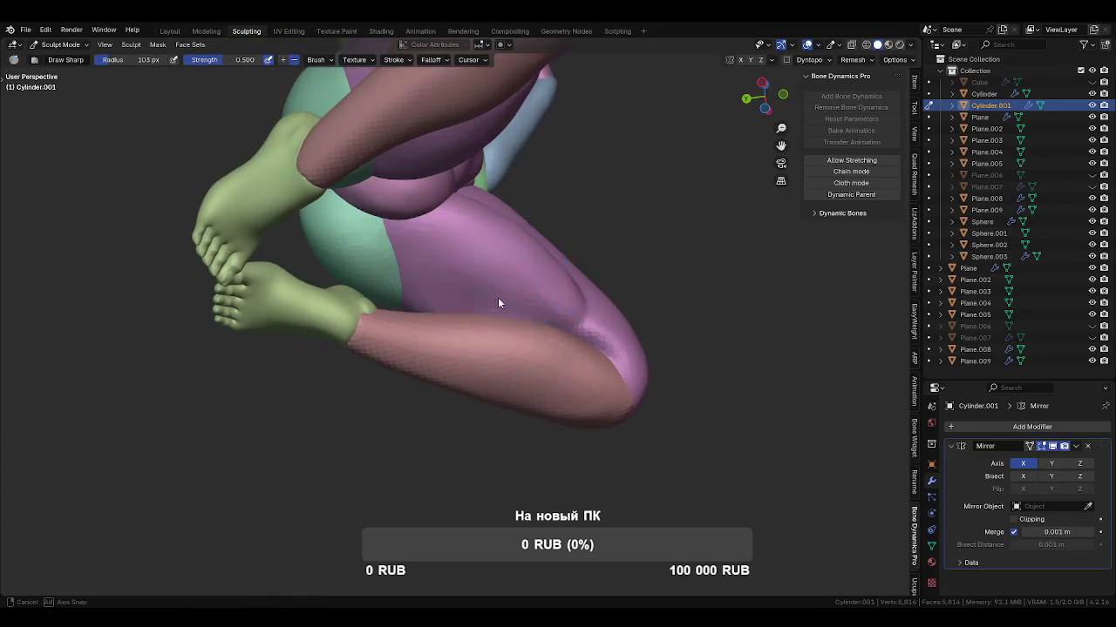
Resize the brush to 112, 126, then 70 px; make Cylinder the target with Crease.
{"action": "middle_click_drag", "start_coordinate": [497, 304], "coordinate": [436, 299]}
{"action": "left_click_drag", "start_coordinate": [387, 249], "coordinate": [449, 246]}
{"action": "mouse_move", "coordinate": [450, 247]}
{"action": "middle_mouse_down"}
{"action": "mouse_move", "coordinate": [523, 299]}
{"action": "mouse_move", "coordinate": [493, 337]}
{"action": "mouse_move", "coordinate": [602, 324]}
{"action": "mouse_move", "coordinate": [567, 296]}
{"action": "mouse_move", "coordinate": [364, 322]}
{"action": "mouse_move", "coordinate": [558, 374]}
{"action": "mouse_move", "coordinate": [473, 299]}
{"action": "middle_mouse_up"}
{"action": "key", "text": "f"}
{"action": "left_click", "coordinate": [494, 336]}
{"action": "key", "text": "f"}
{"action": "left_click", "coordinate": [454, 286]}
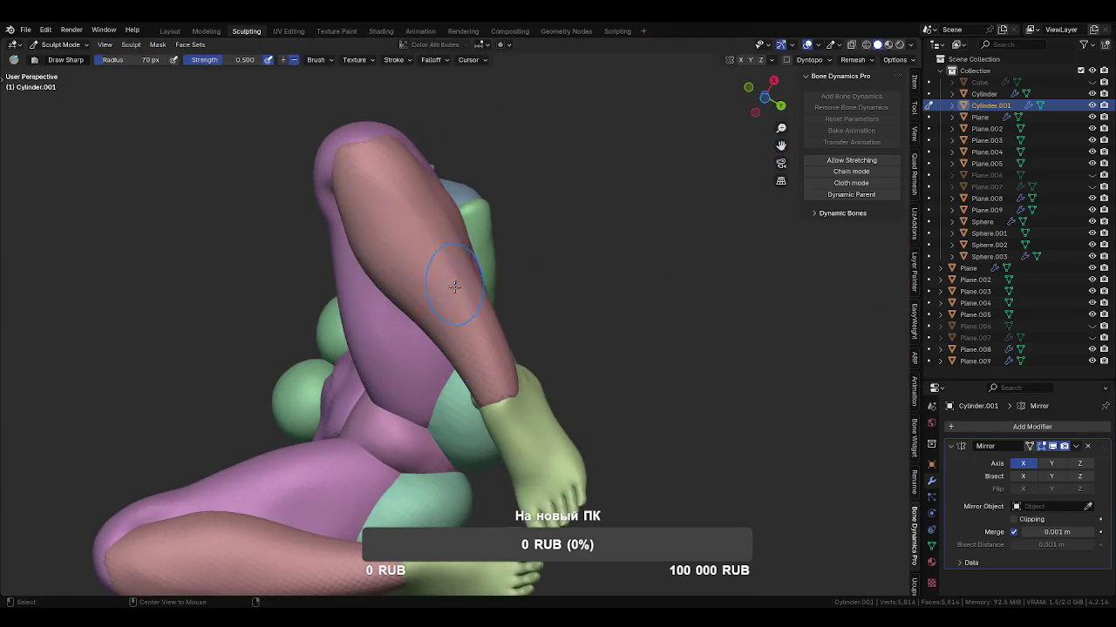
{"action": "key", "text": "alt+q"}
{"action": "key", "text": "shift+c"}
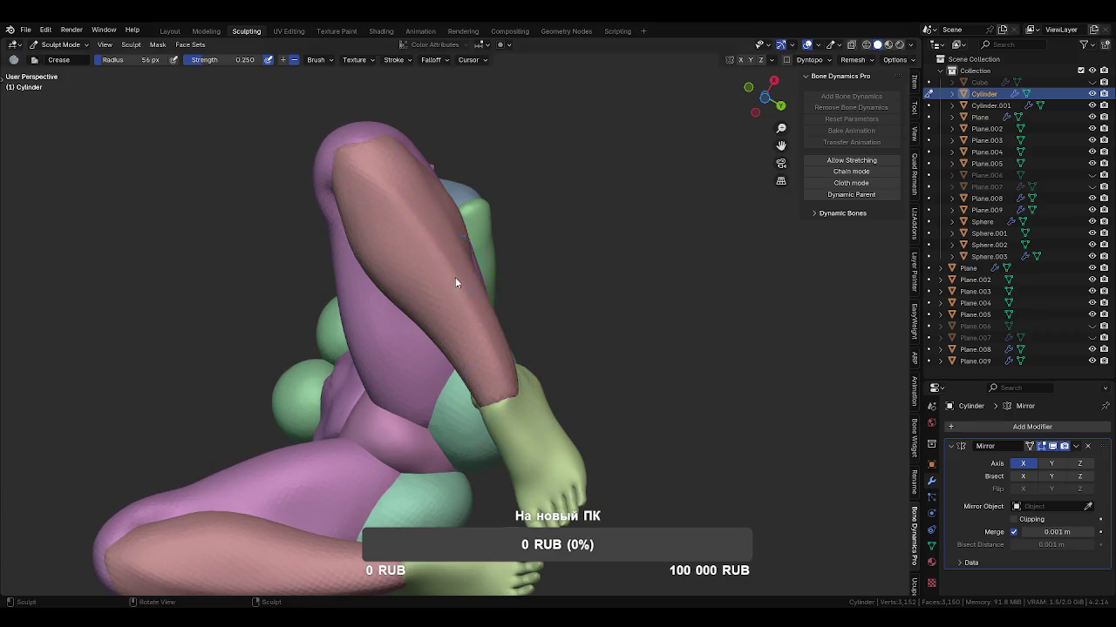
Switch from Clay Strips to the Inflate/Deflate brush at a 90 px radius.
{"action": "middle_click_drag", "start_coordinate": [455, 282], "coordinate": [448, 260]}
{"action": "mouse_move", "coordinate": [470, 369]}
{"action": "middle_mouse_down"}
{"action": "mouse_move", "coordinate": [399, 428]}
{"action": "mouse_move", "coordinate": [448, 466]}
{"action": "mouse_move", "coordinate": [468, 327]}
{"action": "mouse_move", "coordinate": [473, 337]}
{"action": "mouse_move", "coordinate": [488, 314]}
{"action": "mouse_move", "coordinate": [504, 365]}
{"action": "middle_mouse_up"}
{"action": "key", "text": "c"}
{"action": "mouse_move", "coordinate": [523, 319]}
{"action": "middle_mouse_down"}
{"action": "mouse_move", "coordinate": [590, 314]}
{"action": "mouse_move", "coordinate": [501, 342]}
{"action": "mouse_move", "coordinate": [523, 383]}
{"action": "middle_mouse_up"}
{"action": "key", "text": "i"}
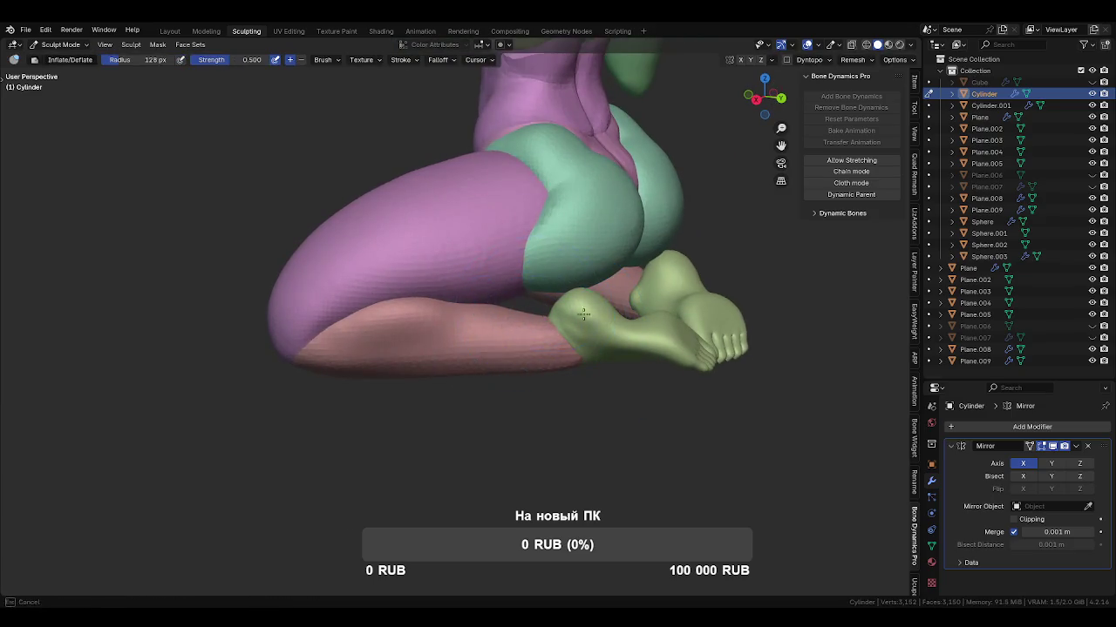
{"action": "left_click", "coordinate": [562, 384]}
Inflate the calf around the knee with 79 then 71 px brushes, then set Crease on the thigh.
{"action": "mouse_move", "coordinate": [562, 383]}
{"action": "middle_mouse_down"}
{"action": "mouse_move", "coordinate": [471, 361]}
{"action": "mouse_move", "coordinate": [607, 291]}
{"action": "mouse_move", "coordinate": [573, 262]}
{"action": "middle_mouse_up"}
{"action": "mouse_move", "coordinate": [535, 406]}
{"action": "middle_mouse_down"}
{"action": "mouse_move", "coordinate": [561, 323]}
{"action": "mouse_move", "coordinate": [535, 398]}
{"action": "middle_mouse_up"}
{"action": "key", "text": "f"}
{"action": "left_click", "coordinate": [517, 344]}
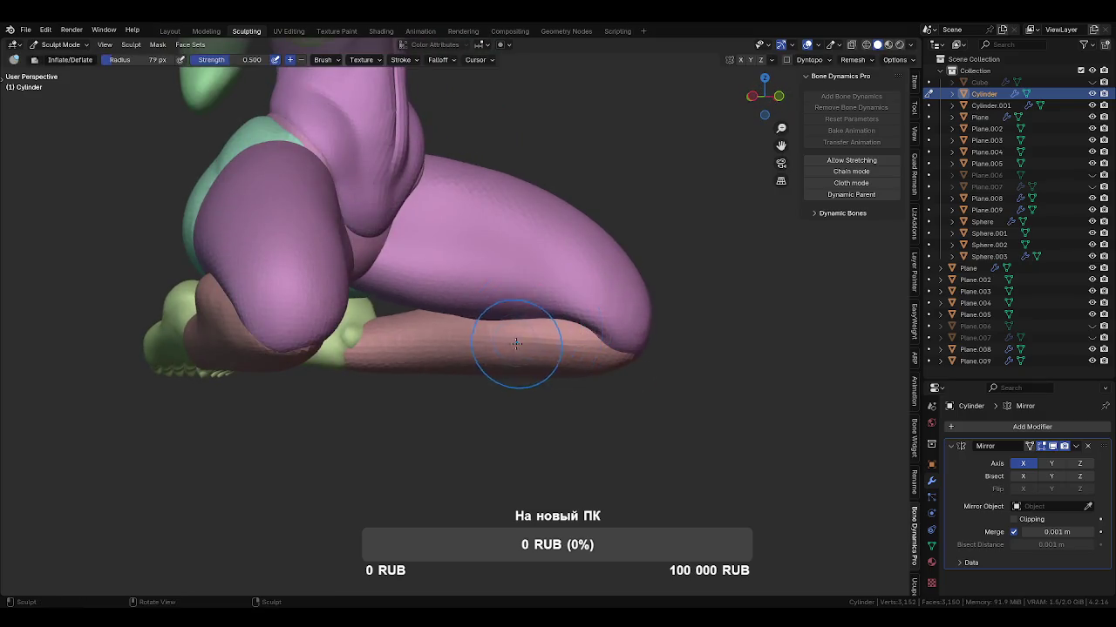
{"action": "mouse_move", "coordinate": [514, 384]}
{"action": "middle_mouse_down"}
{"action": "mouse_move", "coordinate": [558, 374]}
{"action": "mouse_move", "coordinate": [558, 312]}
{"action": "middle_mouse_up"}
{"action": "key", "text": "f"}
{"action": "left_click", "coordinate": [546, 311]}
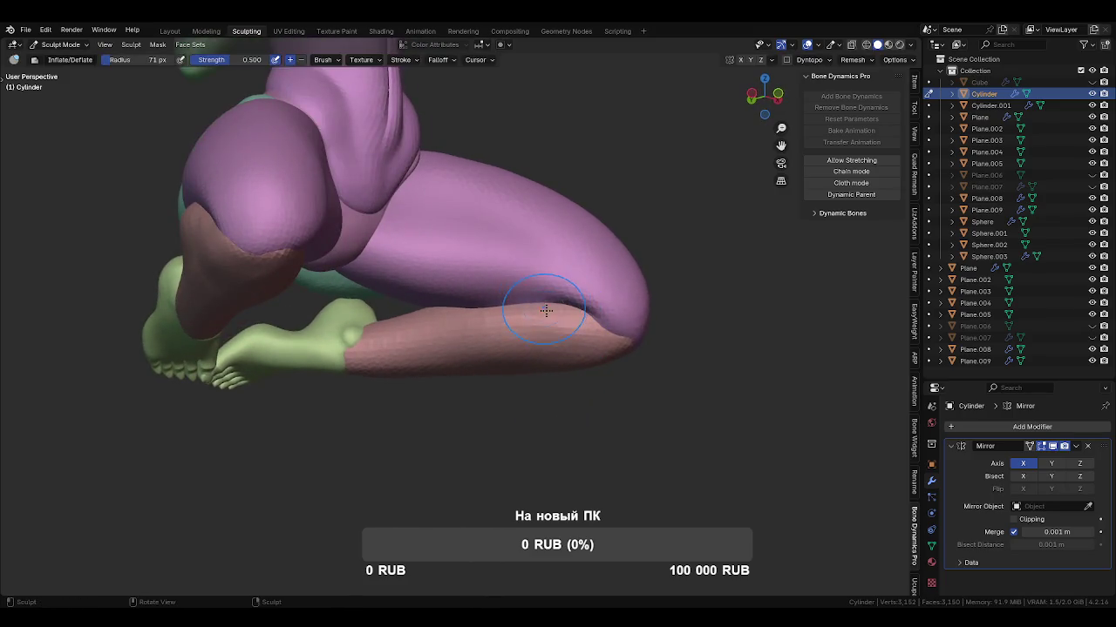
{"action": "key", "text": "shift+c"}
{"action": "key", "text": "alt+q"}
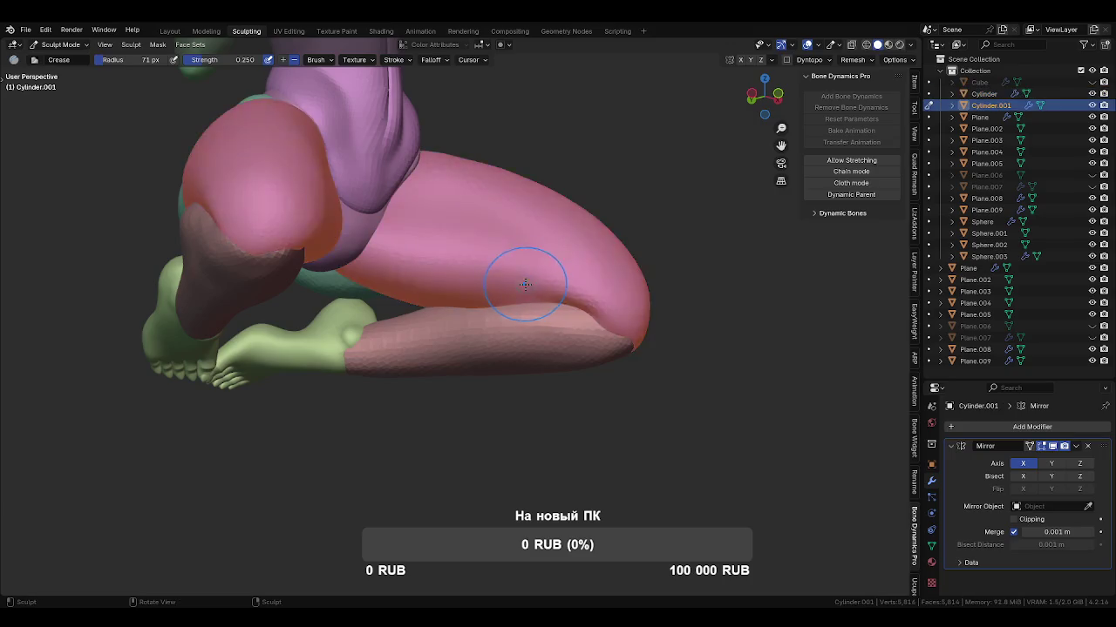
Set the Draw Sharp brush radius to 113 then 166 px.
{"action": "key", "text": "shift+x"}
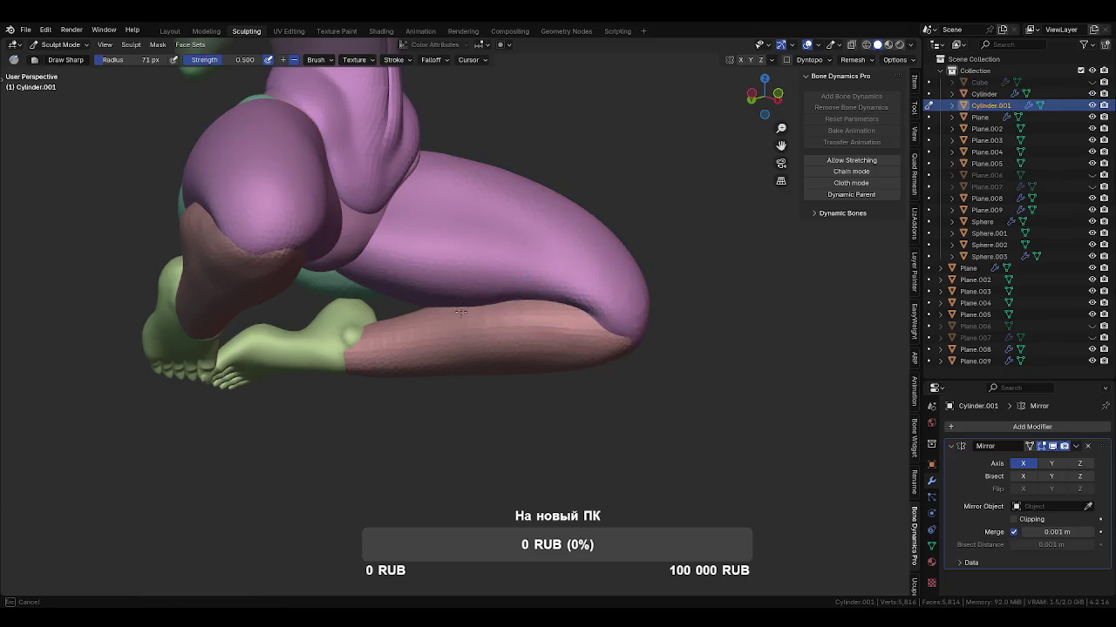
{"action": "key", "text": "f"}
{"action": "left_click", "coordinate": [532, 305]}
{"action": "mouse_move", "coordinate": [532, 305]}
{"action": "middle_mouse_down"}
{"action": "mouse_move", "coordinate": [568, 297]}
{"action": "mouse_move", "coordinate": [641, 383]}
{"action": "middle_mouse_up"}
{"action": "key", "text": "f"}
{"action": "left_click", "coordinate": [638, 408]}
{"action": "key", "text": "g"}
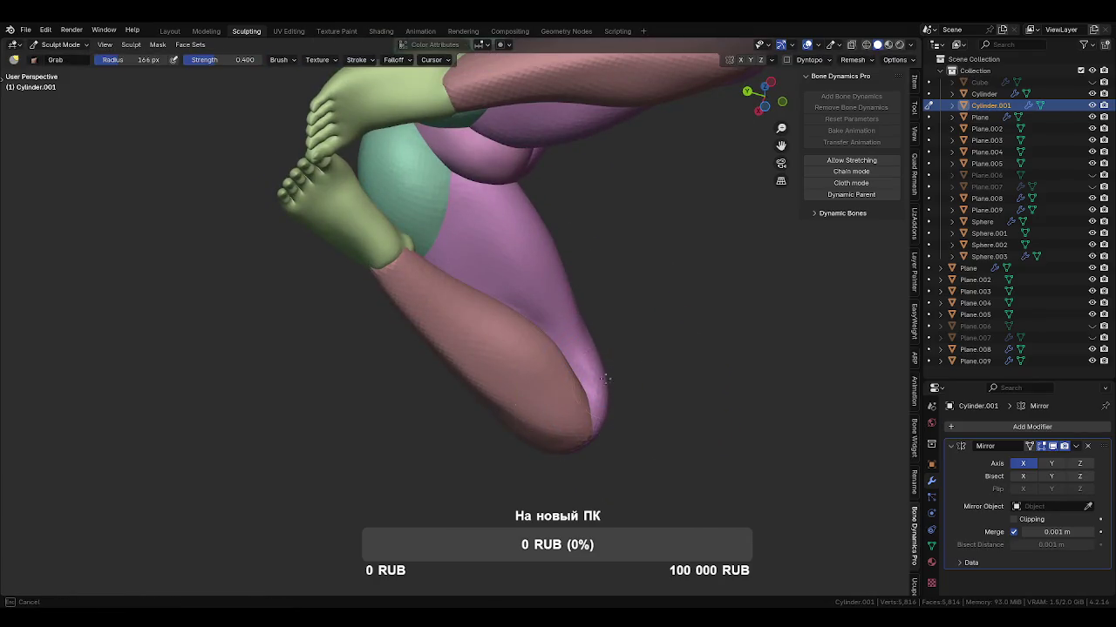
Inspect the hips and legs with Grab, sizing the brush to 201 then 57 px.
{"action": "mouse_move", "coordinate": [601, 378]}
{"action": "middle_mouse_down"}
{"action": "mouse_move", "coordinate": [443, 464]}
{"action": "mouse_move", "coordinate": [501, 384]}
{"action": "middle_mouse_up"}
{"action": "mouse_move", "coordinate": [473, 294]}
{"action": "middle_mouse_down"}
{"action": "mouse_move", "coordinate": [510, 411]}
{"action": "mouse_move", "coordinate": [531, 392]}
{"action": "mouse_move", "coordinate": [520, 291]}
{"action": "mouse_move", "coordinate": [406, 250]}
{"action": "mouse_move", "coordinate": [496, 289]}
{"action": "mouse_move", "coordinate": [511, 274]}
{"action": "mouse_move", "coordinate": [432, 302]}
{"action": "mouse_move", "coordinate": [493, 340]}
{"action": "middle_mouse_up"}
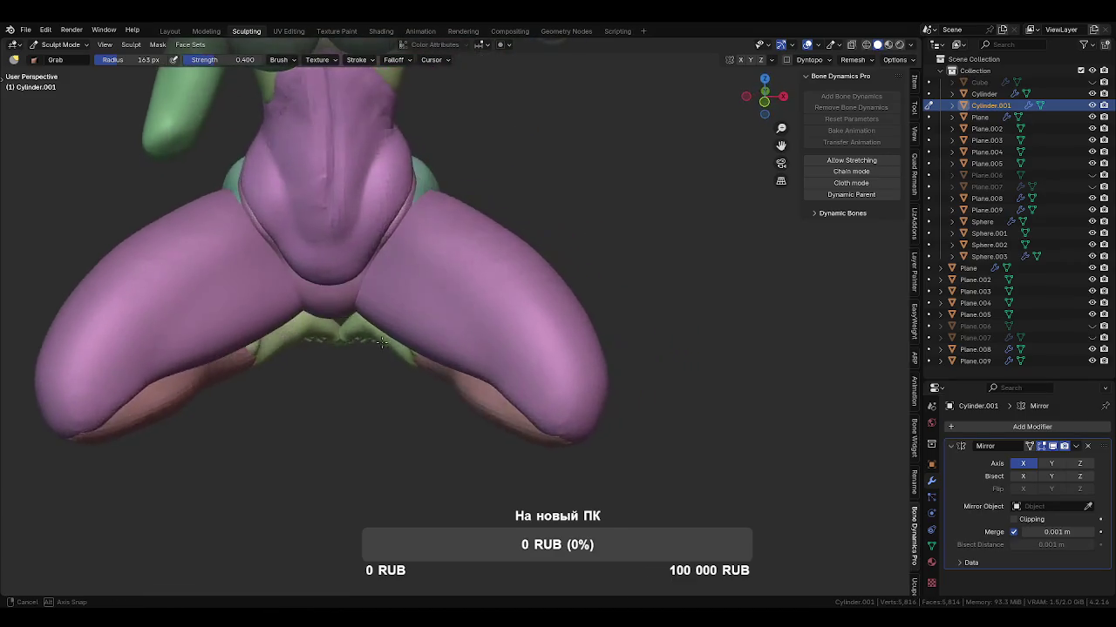
{"action": "mouse_move", "coordinate": [523, 279]}
{"action": "middle_mouse_down"}
{"action": "mouse_move", "coordinate": [481, 283]}
{"action": "mouse_move", "coordinate": [510, 272]}
{"action": "middle_mouse_up"}
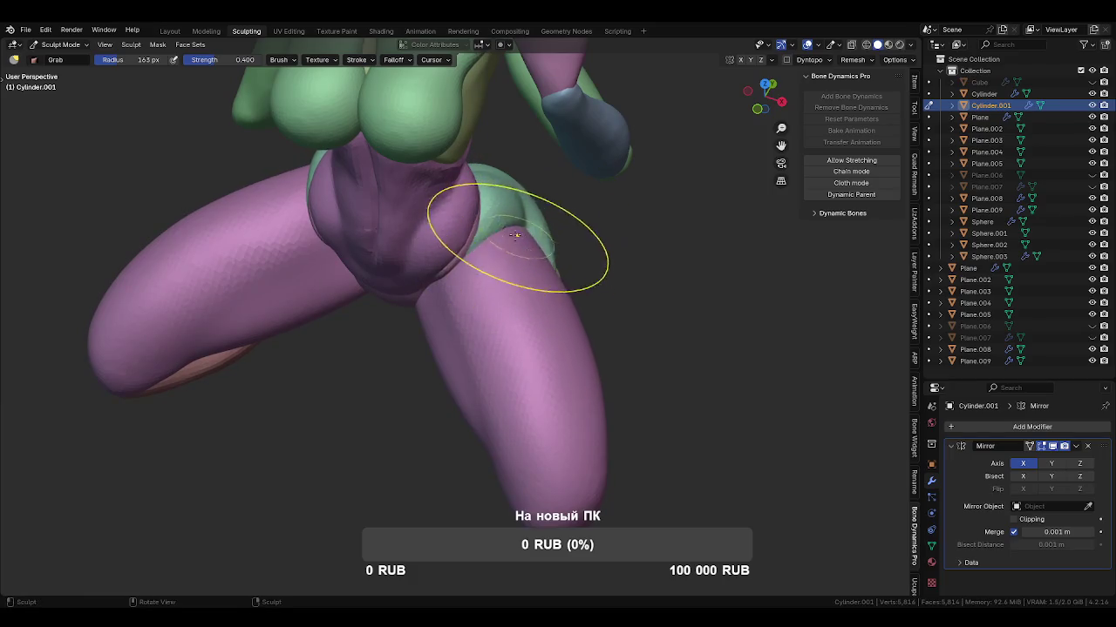
{"action": "key", "text": "bracketright"}
{"action": "key", "text": "bracketright"}
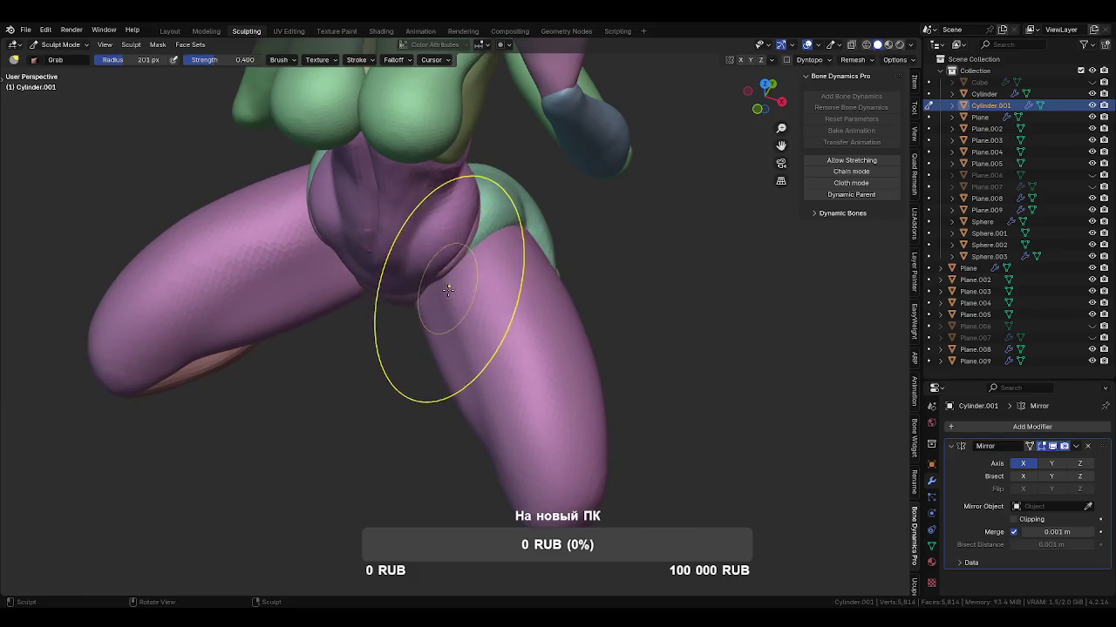
{"action": "middle_click_drag", "start_coordinate": [531, 240], "coordinate": [434, 293]}
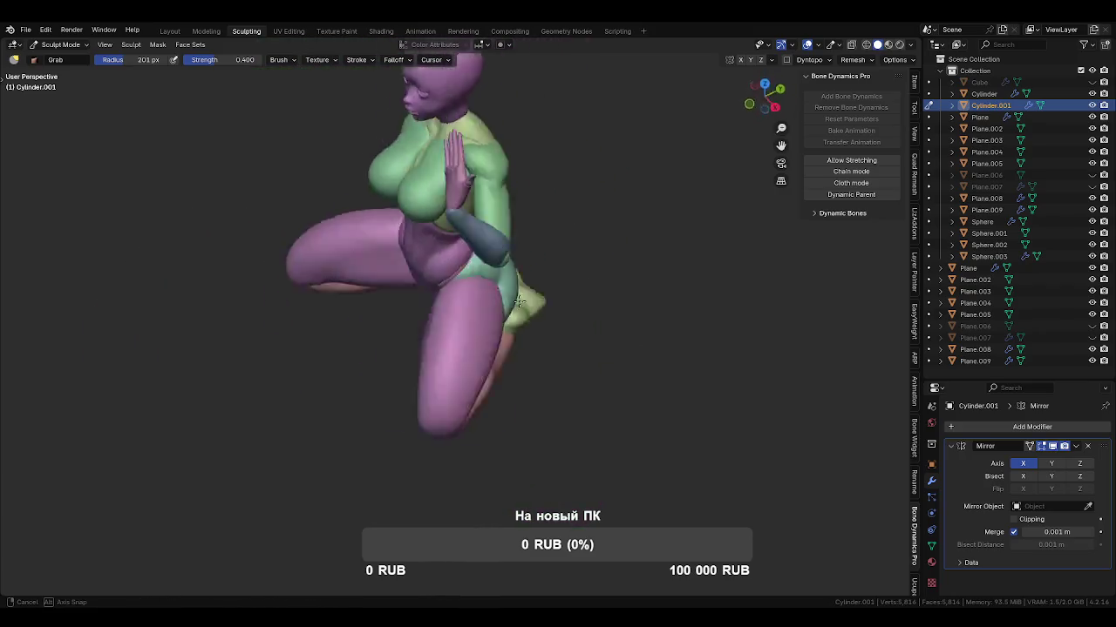
{"action": "middle_click_drag", "start_coordinate": [434, 293], "coordinate": [526, 291]}
{"action": "key", "text": "bracketleft"}
{"action": "key", "text": "bracketleft"}
{"action": "key", "text": "bracketleft"}
{"action": "key", "text": "bracketleft"}
{"action": "key", "text": "bracketleft"}
{"action": "key", "text": "bracketleft"}
Pull the knee tip downward with a 79 px Grab brush.
{"action": "mouse_move", "coordinate": [490, 389]}
{"action": "middle_mouse_down"}
{"action": "mouse_move", "coordinate": [368, 331]}
{"action": "mouse_move", "coordinate": [506, 323]}
{"action": "middle_mouse_up"}
{"action": "scroll", "coordinate": [504, 357], "scroll_direction": "up", "scroll_amount": 4}
{"action": "mouse_move", "coordinate": [503, 398]}
{"action": "middle_mouse_down"}
{"action": "mouse_move", "coordinate": [584, 327]}
{"action": "mouse_move", "coordinate": [491, 331]}
{"action": "middle_mouse_up"}
{"action": "key", "text": "bracketright"}
{"action": "key", "text": "bracketright"}
{"action": "key", "text": "bracketright"}
{"action": "middle_click_drag", "start_coordinate": [573, 323], "coordinate": [565, 348]}
{"action": "left_click_drag", "start_coordinate": [564, 349], "coordinate": [567, 368]}
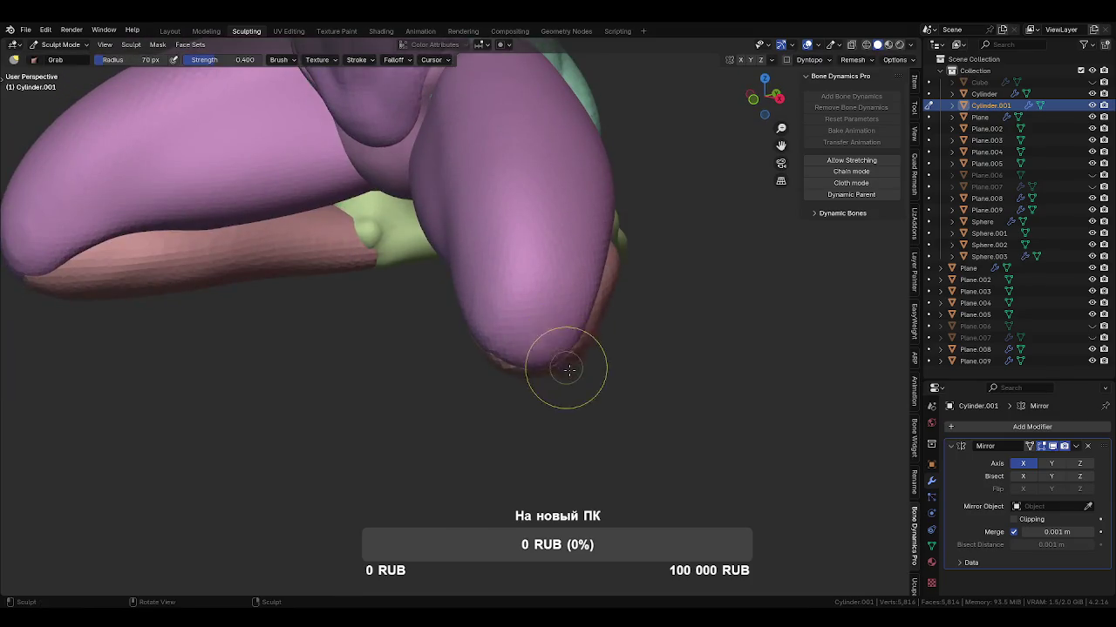
Carve sharp creases into the knee tip, then enlarge the brush to 134 px.
{"action": "key", "text": "shift+c"}
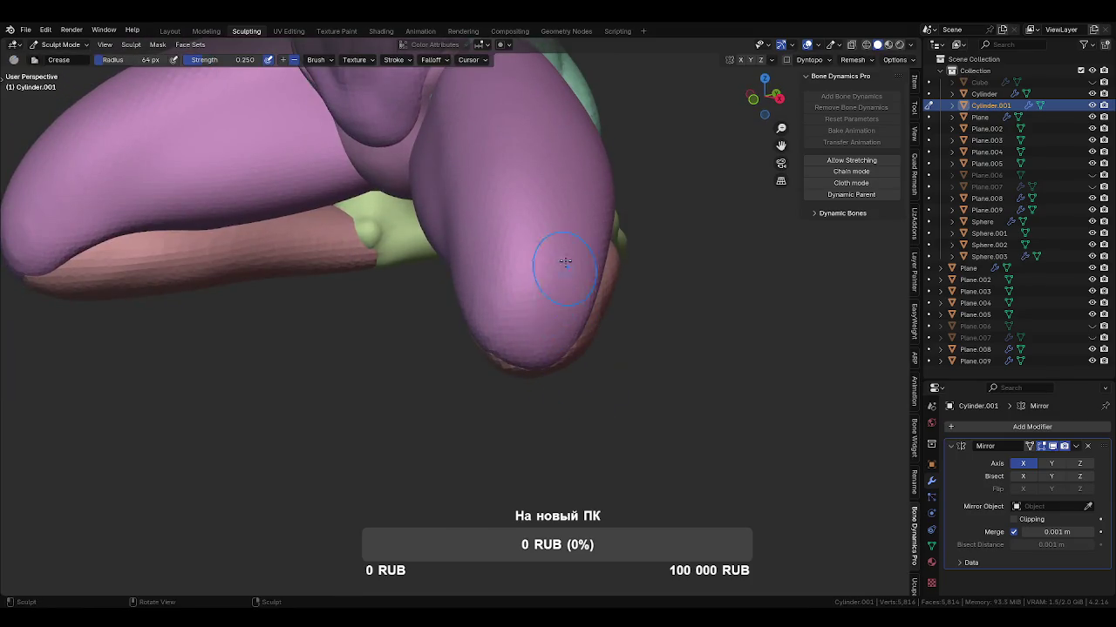
{"action": "mouse_move", "coordinate": [581, 368]}
{"action": "middle_mouse_down"}
{"action": "mouse_move", "coordinate": [622, 334]}
{"action": "mouse_move", "coordinate": [534, 266]}
{"action": "middle_mouse_up"}
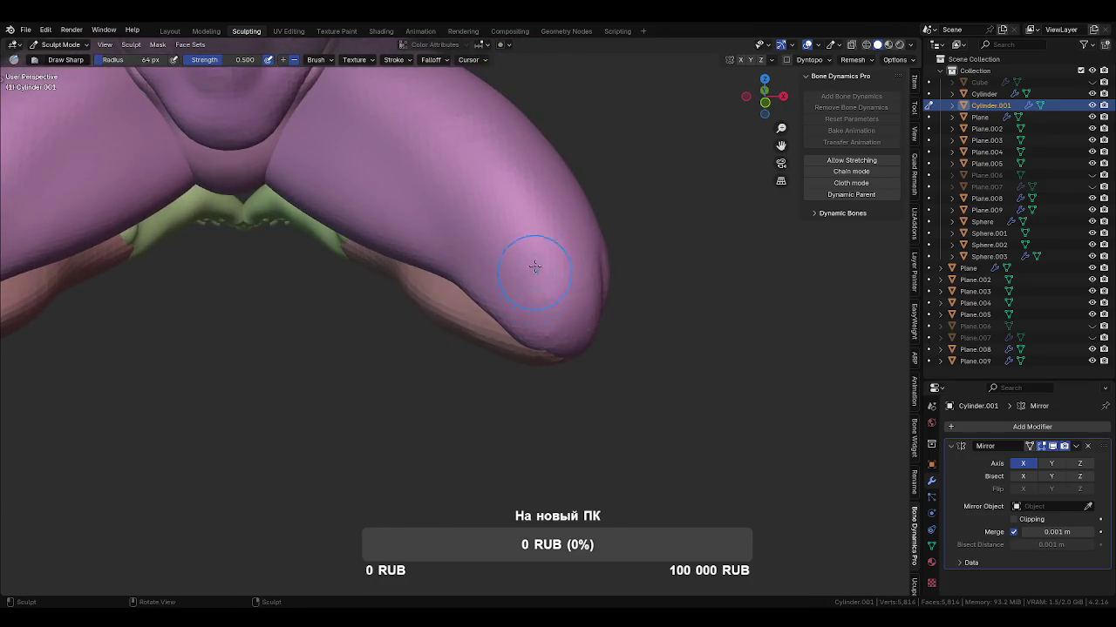
{"action": "mouse_move", "coordinate": [532, 260]}
{"action": "left_mouse_down"}
{"action": "mouse_move", "coordinate": [535, 304]}
{"action": "mouse_move", "coordinate": [523, 274]}
{"action": "mouse_move", "coordinate": [582, 276]}
{"action": "left_mouse_up"}
{"action": "mouse_move", "coordinate": [598, 273]}
{"action": "middle_mouse_down"}
{"action": "mouse_move", "coordinate": [530, 299]}
{"action": "mouse_move", "coordinate": [460, 373]}
{"action": "mouse_move", "coordinate": [578, 418]}
{"action": "mouse_move", "coordinate": [460, 488]}
{"action": "mouse_move", "coordinate": [510, 387]}
{"action": "mouse_move", "coordinate": [505, 369]}
{"action": "mouse_move", "coordinate": [483, 366]}
{"action": "mouse_move", "coordinate": [522, 317]}
{"action": "middle_mouse_up"}
{"action": "key", "text": "f"}
{"action": "left_click", "coordinate": [530, 369]}
{"action": "middle_click_drag", "start_coordinate": [530, 369], "coordinate": [454, 375]}
Make the green buttock Sphere the sculpt target with a 166 px Grab brush.
{"action": "key", "text": "alt+q"}
{"action": "middle_click_drag", "start_coordinate": [592, 288], "coordinate": [608, 321]}
{"action": "key", "text": "g"}
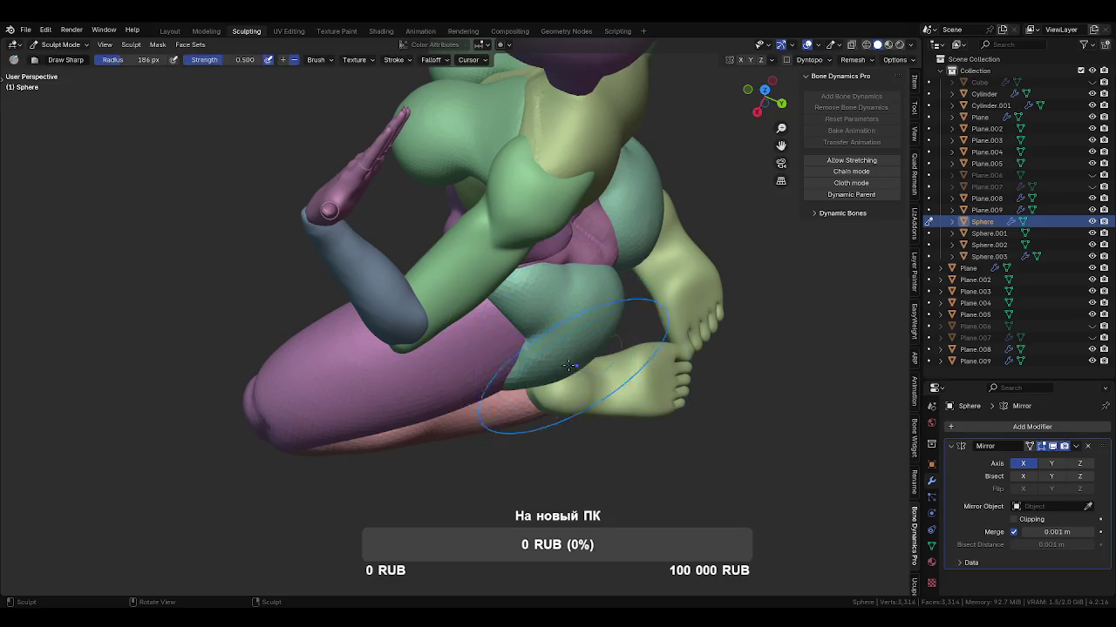
{"action": "key", "text": "f"}
{"action": "left_click", "coordinate": [586, 362]}
{"action": "middle_click_drag", "start_coordinate": [586, 362], "coordinate": [568, 369]}
Work around the figure's rear and hip, grabbing the buttocks into a rounder shape.
{"action": "middle_click_drag", "start_coordinate": [593, 439], "coordinate": [605, 306]}
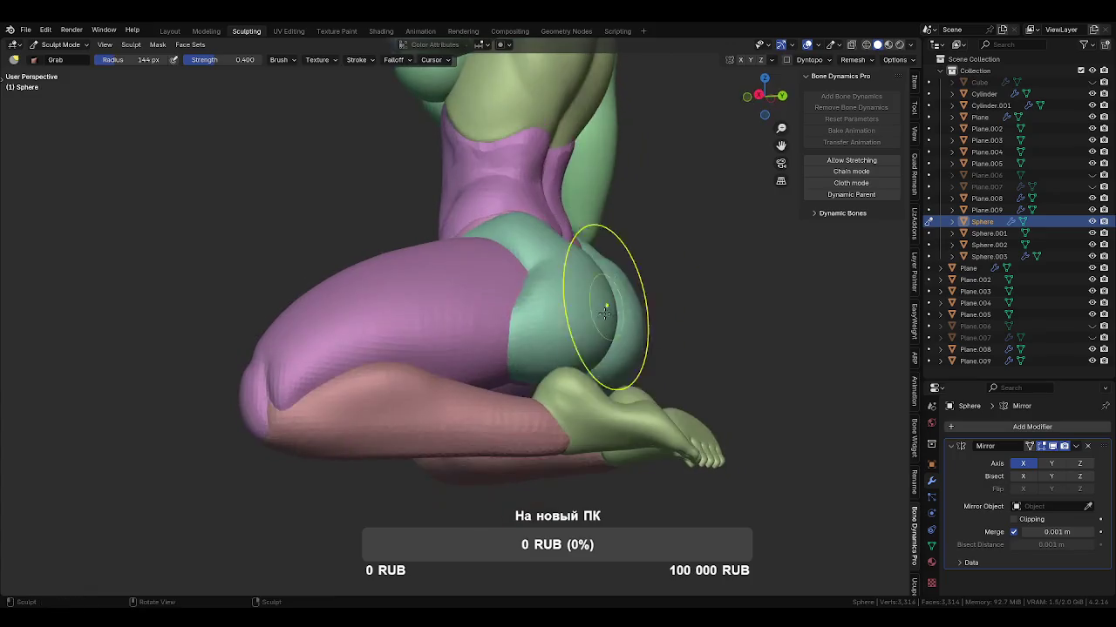
{"action": "mouse_move", "coordinate": [605, 349]}
{"action": "middle_mouse_down"}
{"action": "mouse_move", "coordinate": [435, 373]}
{"action": "mouse_move", "coordinate": [593, 348]}
{"action": "middle_mouse_up"}
{"action": "mouse_move", "coordinate": [592, 405]}
{"action": "middle_mouse_down"}
{"action": "mouse_move", "coordinate": [625, 292]}
{"action": "mouse_move", "coordinate": [602, 331]}
{"action": "middle_mouse_up"}
{"action": "scroll", "coordinate": [535, 404], "scroll_direction": "up", "scroll_amount": 2}
{"action": "scroll", "coordinate": [535, 404], "scroll_direction": "up", "scroll_amount": 3}
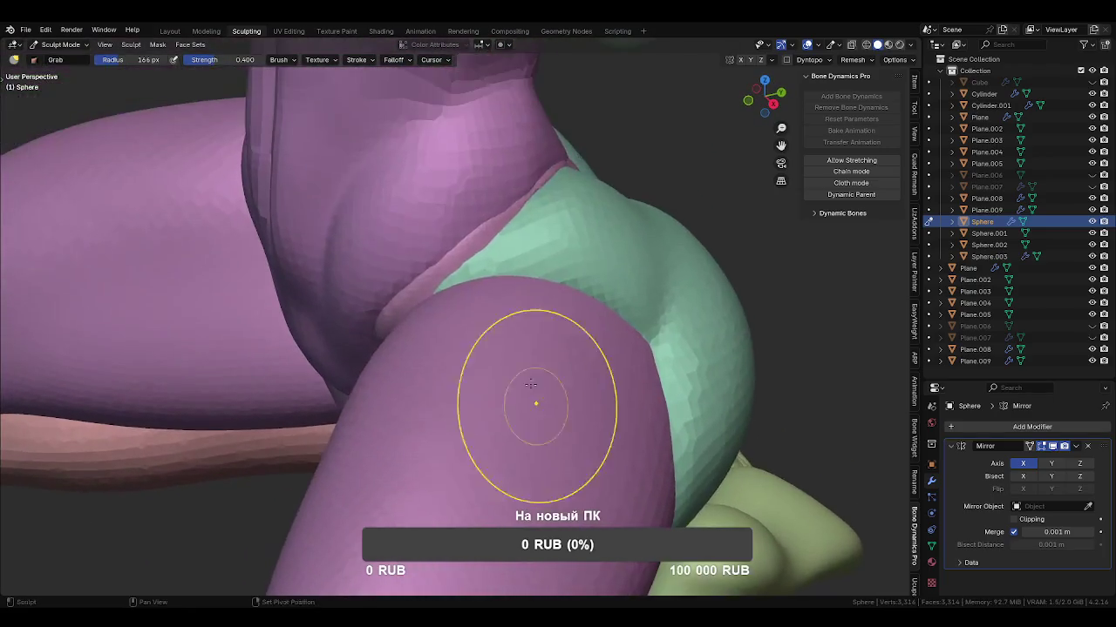
{"action": "mouse_move", "coordinate": [488, 225]}
{"action": "middle_mouse_down"}
{"action": "mouse_move", "coordinate": [451, 230]}
{"action": "mouse_move", "coordinate": [488, 253]}
{"action": "middle_mouse_up"}
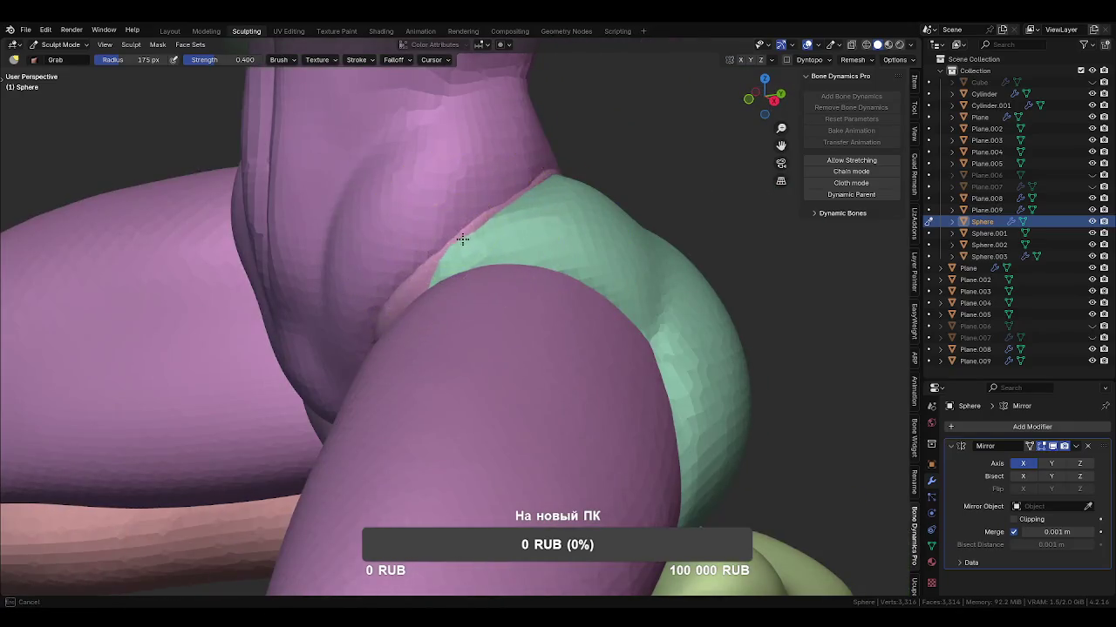
{"action": "scroll", "coordinate": [519, 380], "scroll_direction": "down", "scroll_amount": 5}
{"action": "middle_click_drag", "start_coordinate": [518, 381], "coordinate": [510, 488]}
Shrink the Grab brush to 113 px, refine the buttocks, and return to Cylinder.001.
{"action": "key", "text": "f"}
{"action": "left_click", "coordinate": [488, 501]}
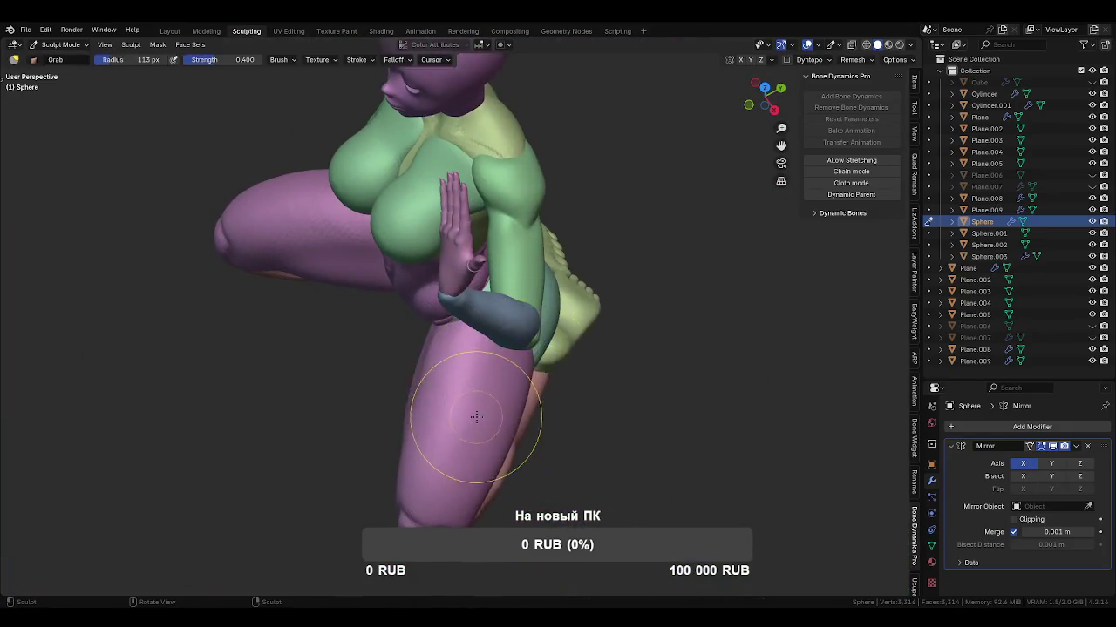
{"action": "scroll", "coordinate": [538, 338], "scroll_direction": "up", "scroll_amount": 3}
{"action": "middle_click_drag", "start_coordinate": [538, 338], "coordinate": [508, 367]}
{"action": "scroll", "coordinate": [477, 397], "scroll_direction": "up", "scroll_amount": 2}
{"action": "key", "text": "alt+q"}
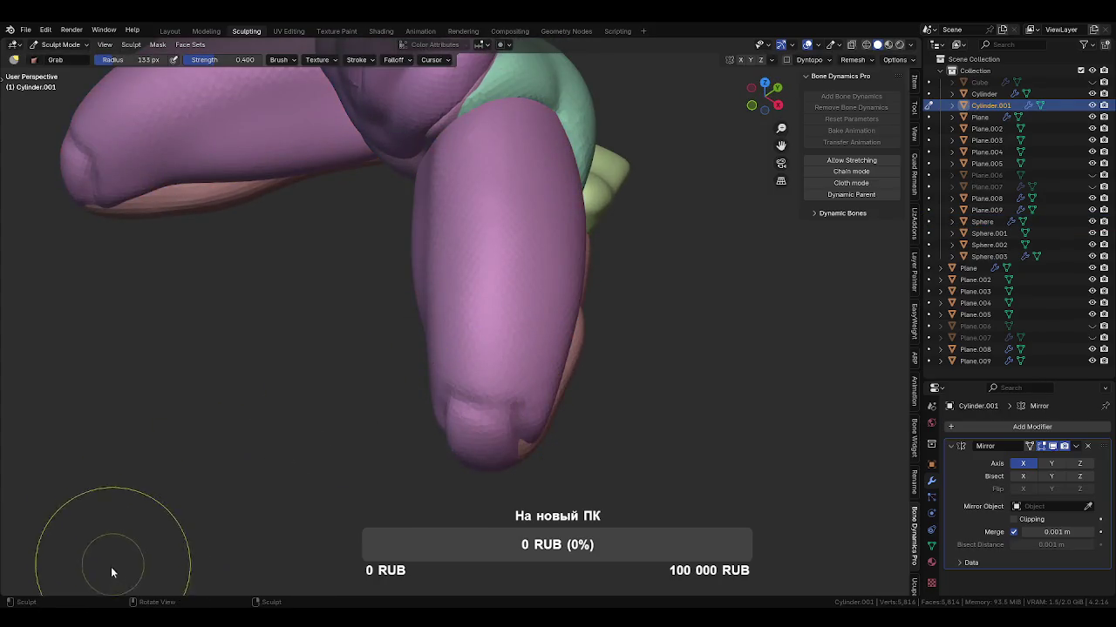